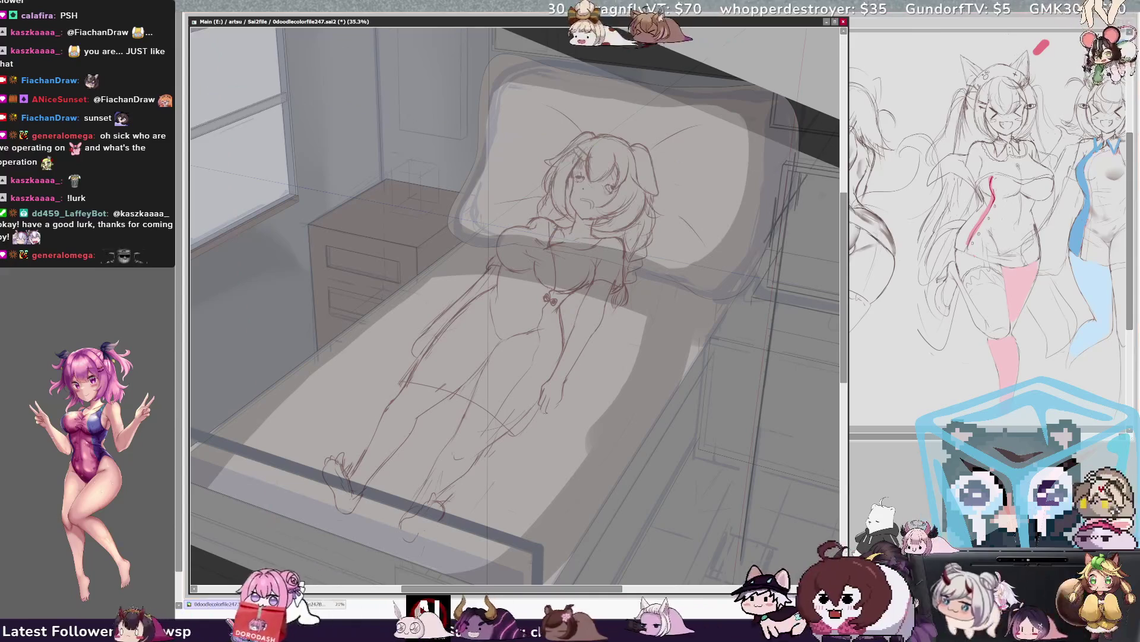
Step: Lengthen the vertical line on the right side of the bedroom down toward the bottom edge
left_click_drag(766, 470, 742, 563)
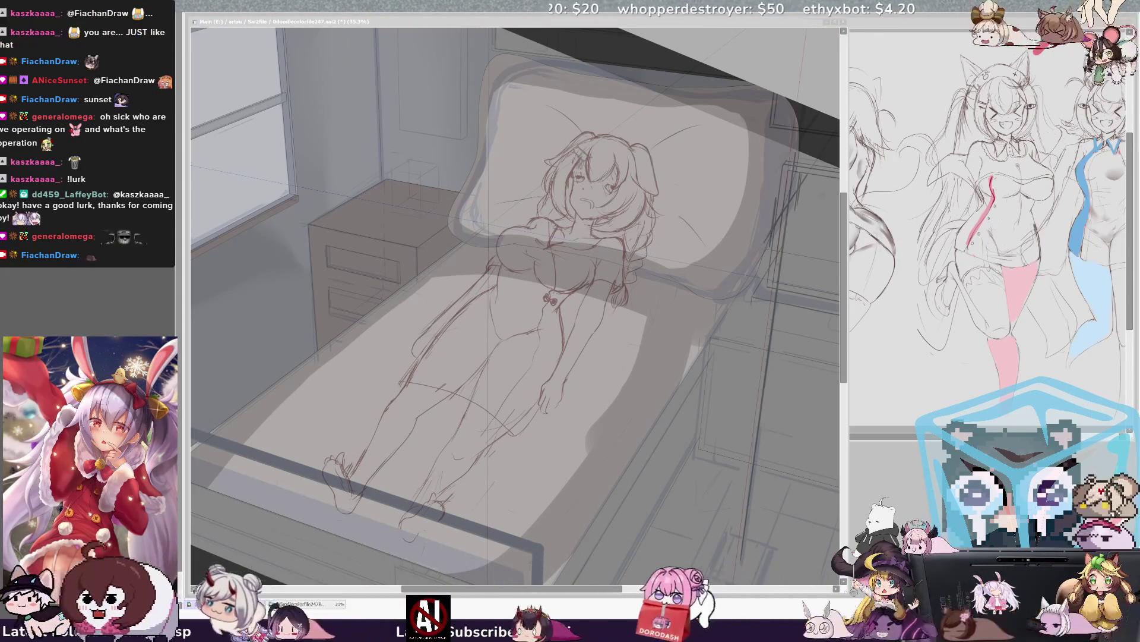
left_click(335, 475)
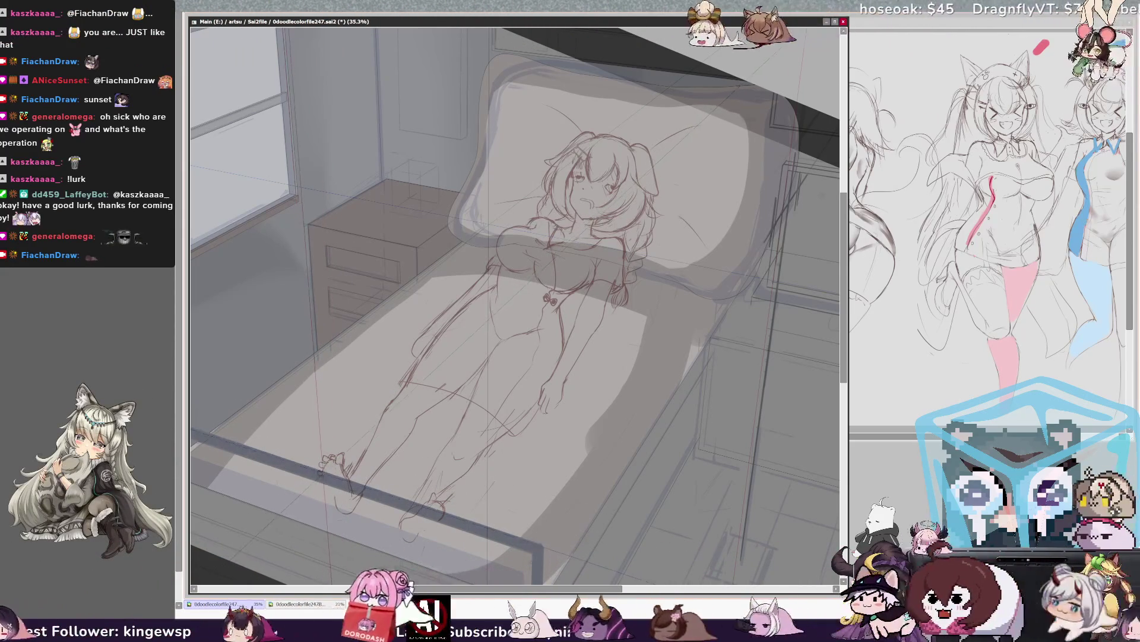
Step: Redraw the room's right-side vertical line and sketch new leg lines, removing stray strokes
left_click_drag(771, 333, 740, 561)
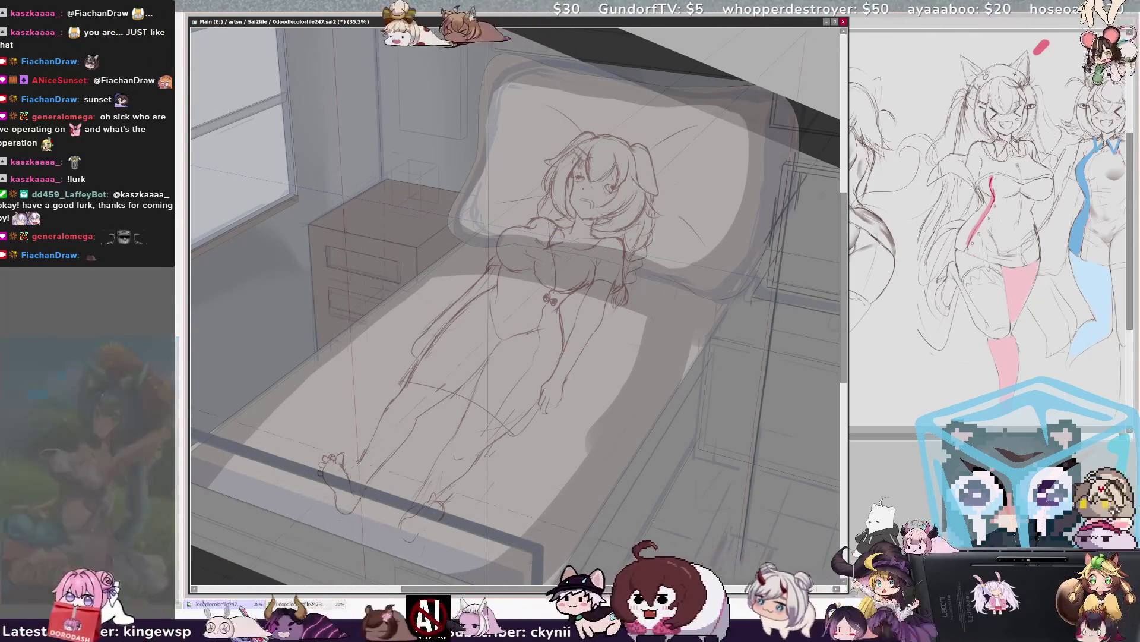
mouse_move(403, 392)
left_mouse_down()
mouse_move(367, 449)
mouse_move(413, 487)
mouse_move(426, 419)
left_mouse_up()
key("ctrl+z")
key("ctrl+z")
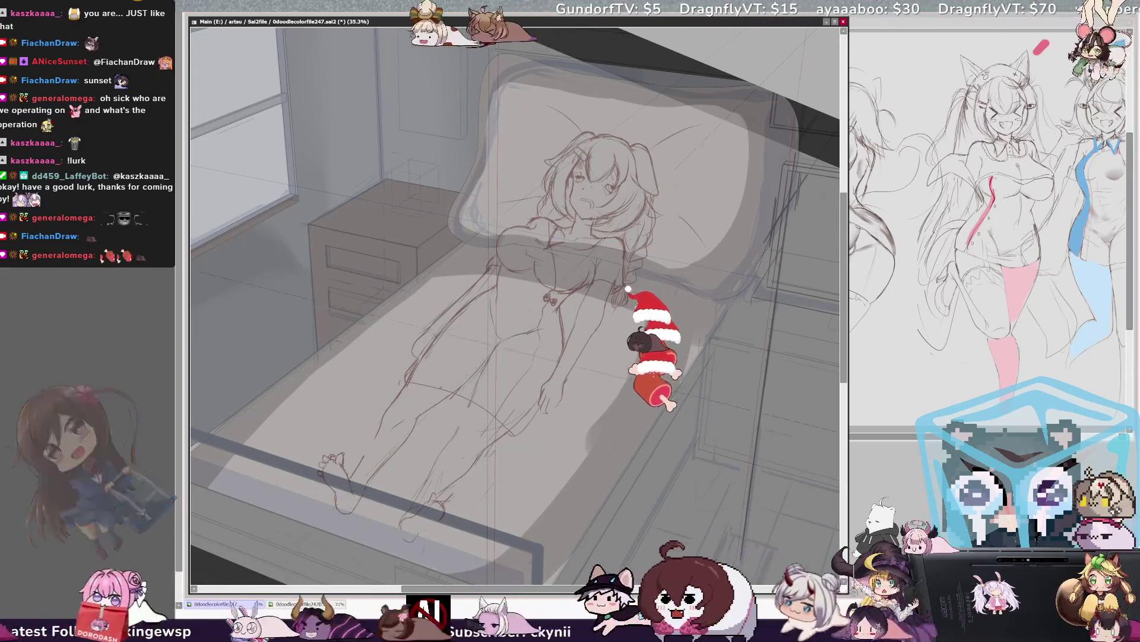
Step: Mirror the view to check proportions and revert a recent edit to the figure
key("h")
key("h")
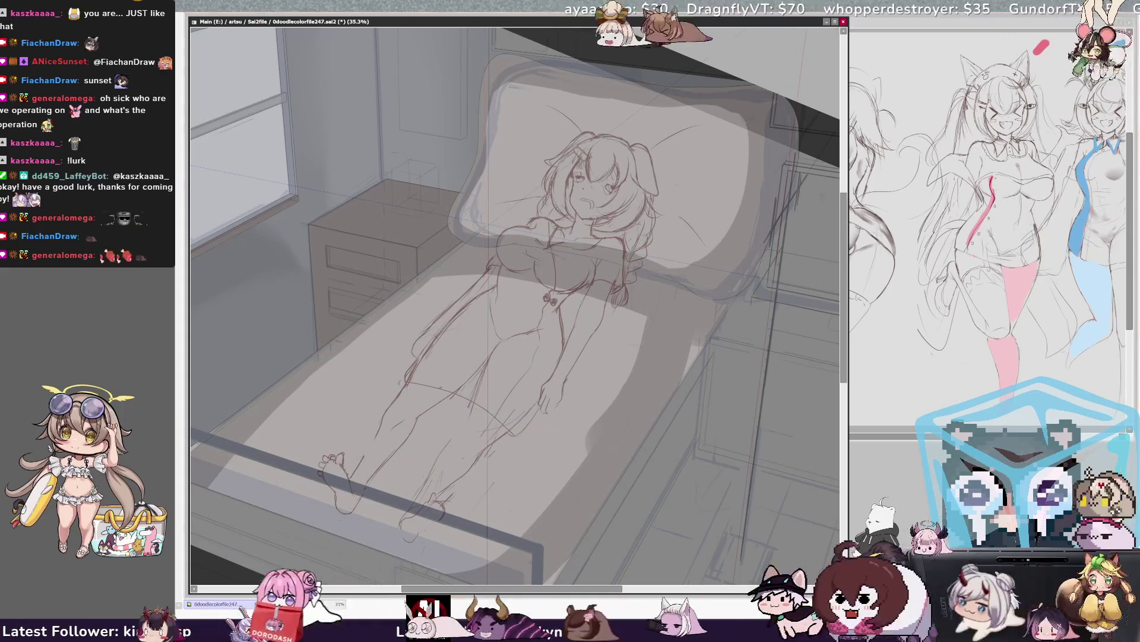
key("ctrl+z")
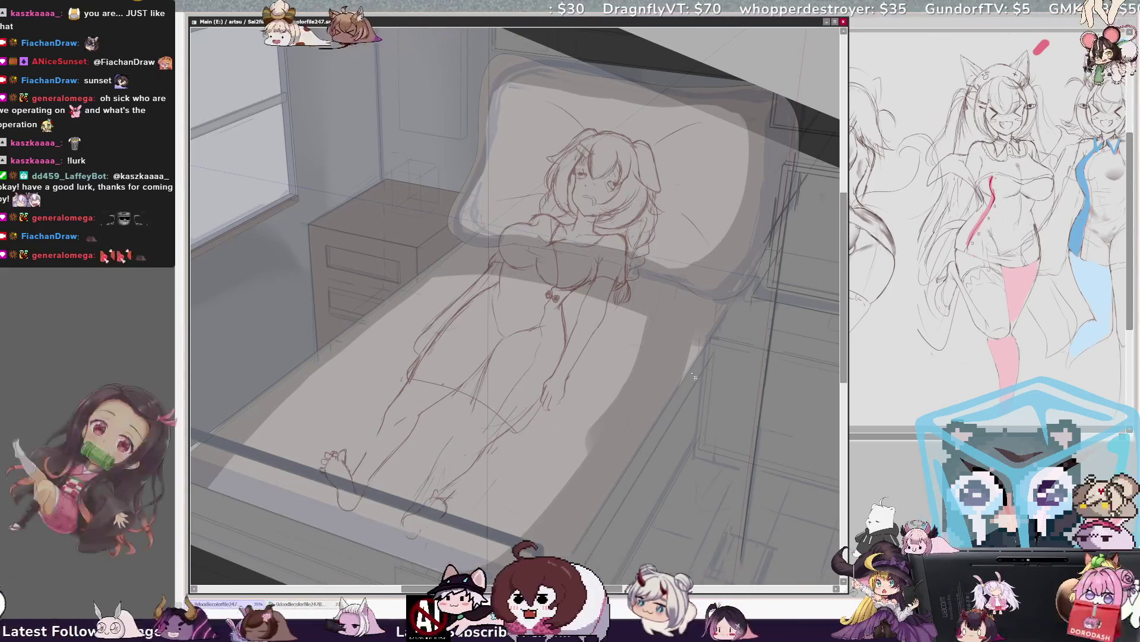
key("ctrl+z")
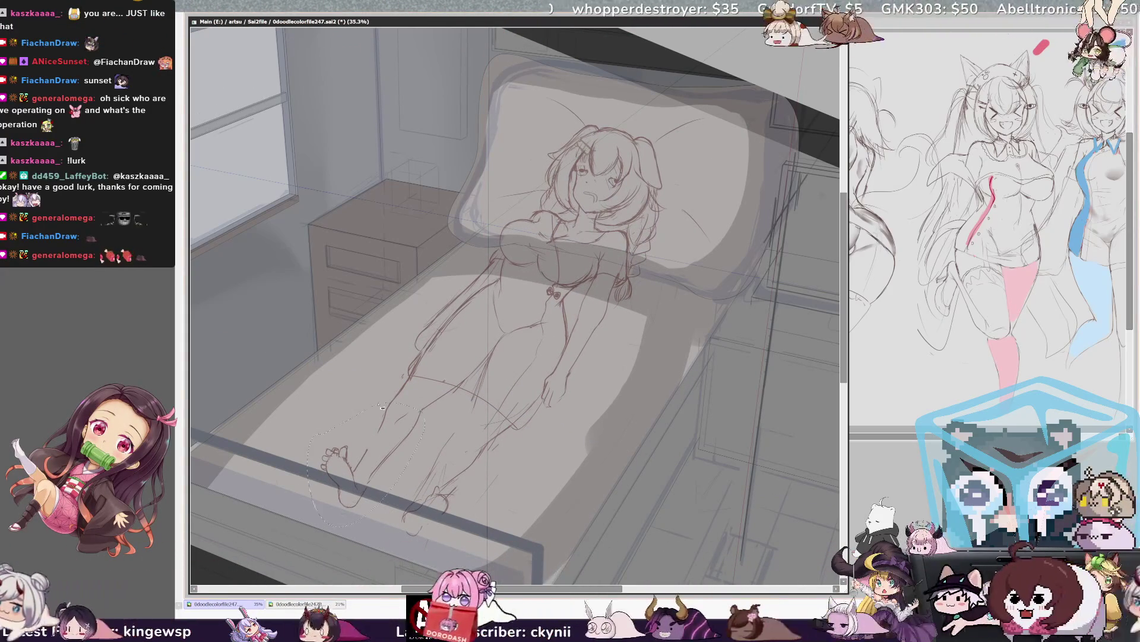
Step: Move the lassoed feet slightly upward, apply the transform, and mirror the view to check
key("ctrl+t")
left_click_drag(391, 441, 393, 437)
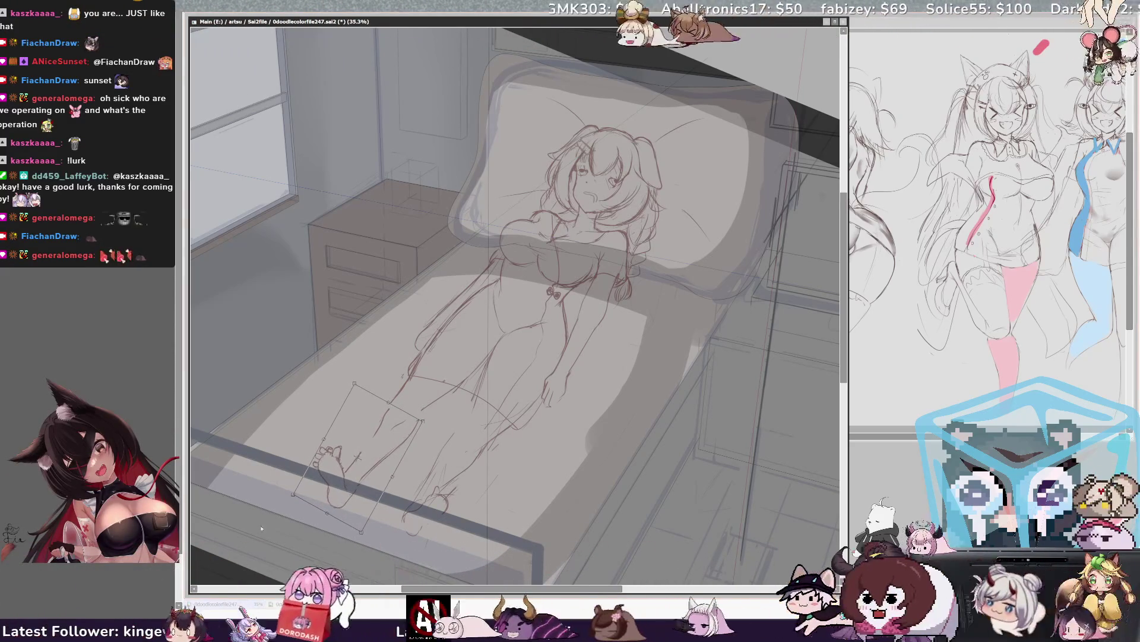
key("ctrl+d")
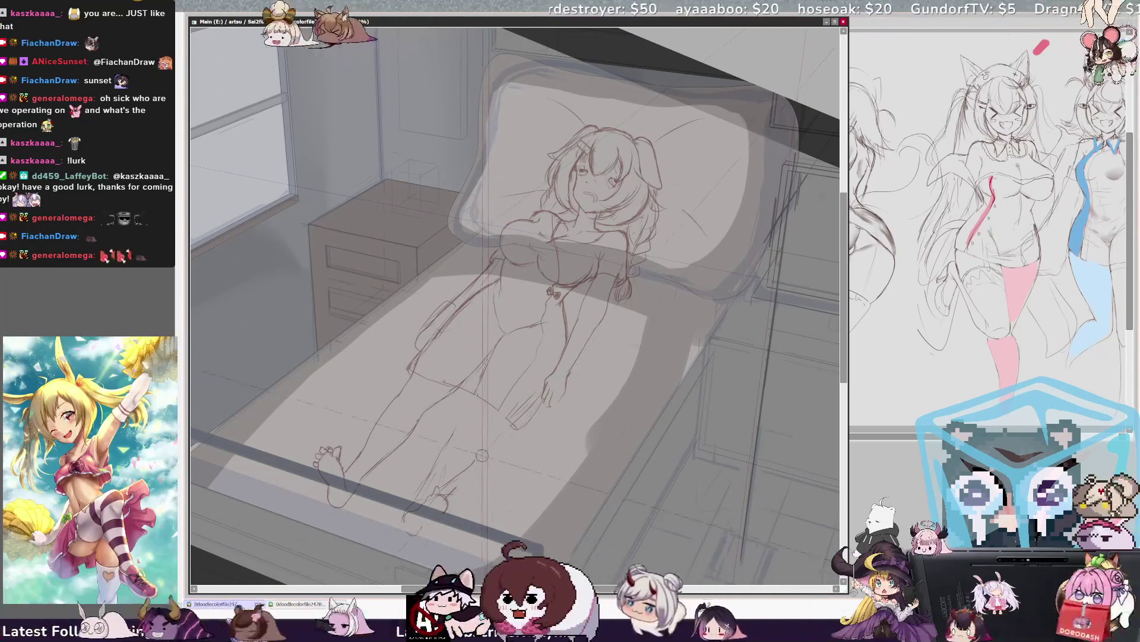
key("h")
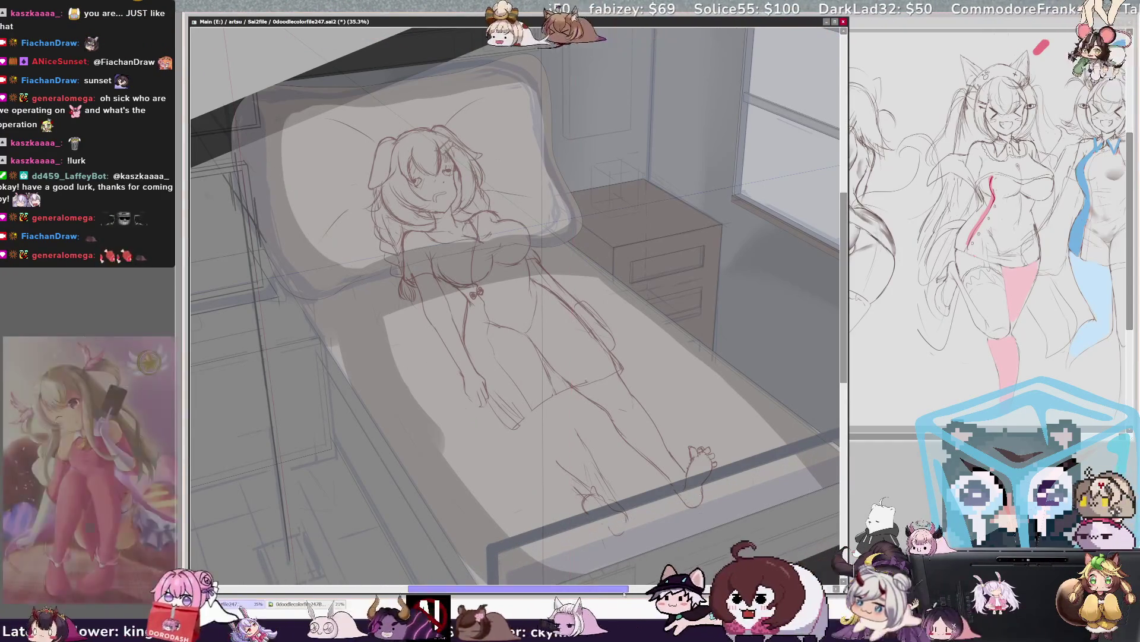
Step: Return the footboard to an outline, reshape the dark bottom bed rail, and mirror the view
scroll(516, 297, "right", 3)
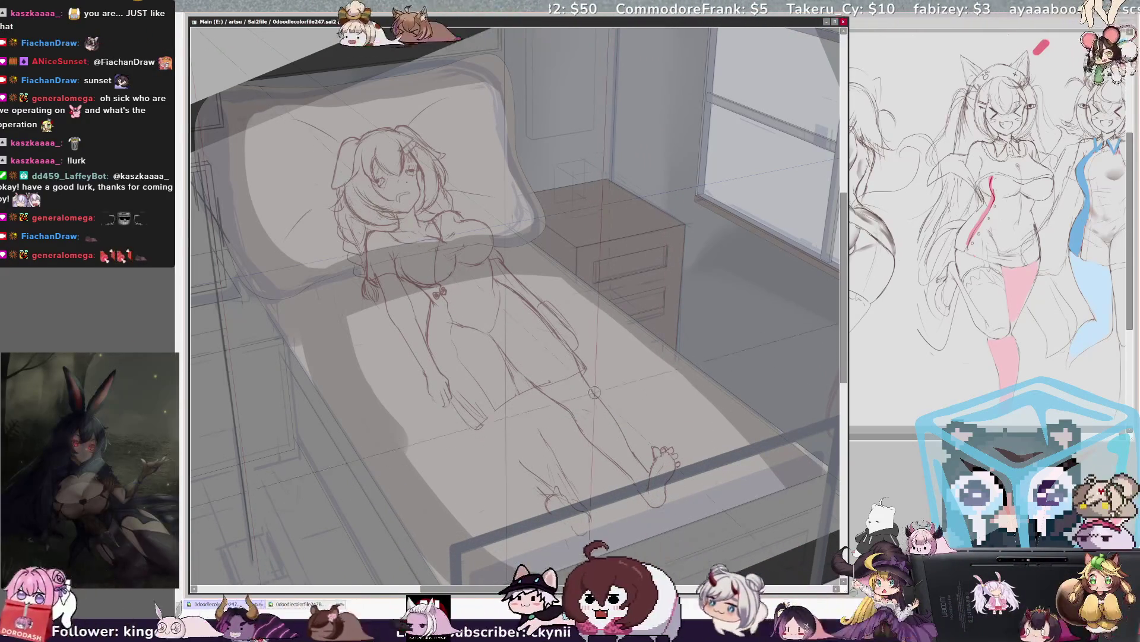
key("ctrl+z")
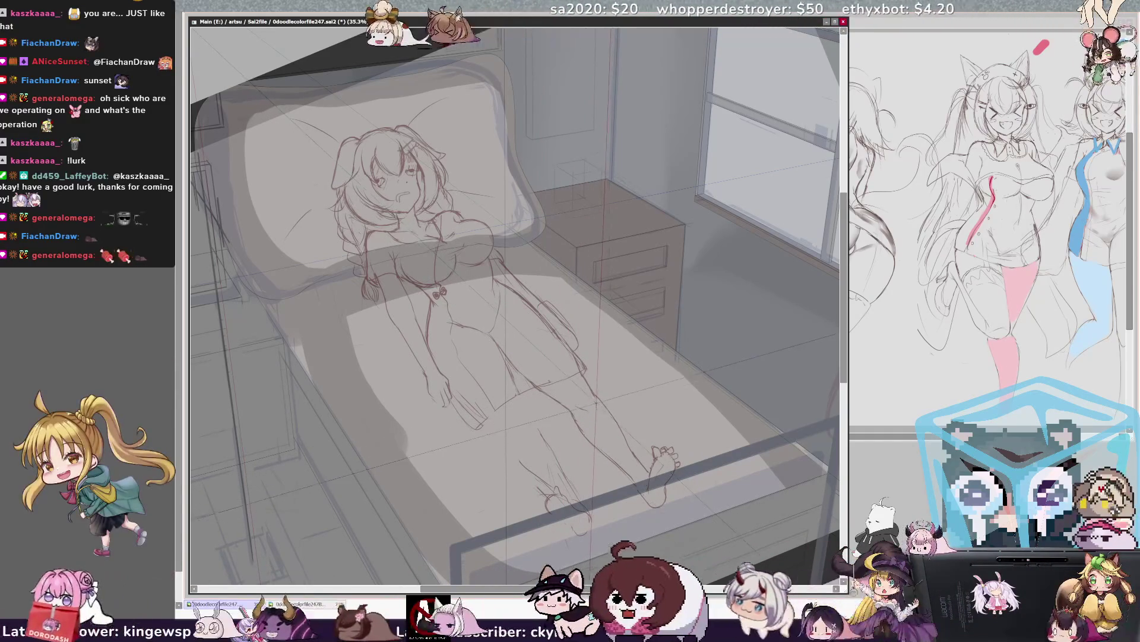
mouse_move(612, 461)
left_mouse_down()
mouse_move(638, 412)
mouse_move(664, 396)
left_mouse_up()
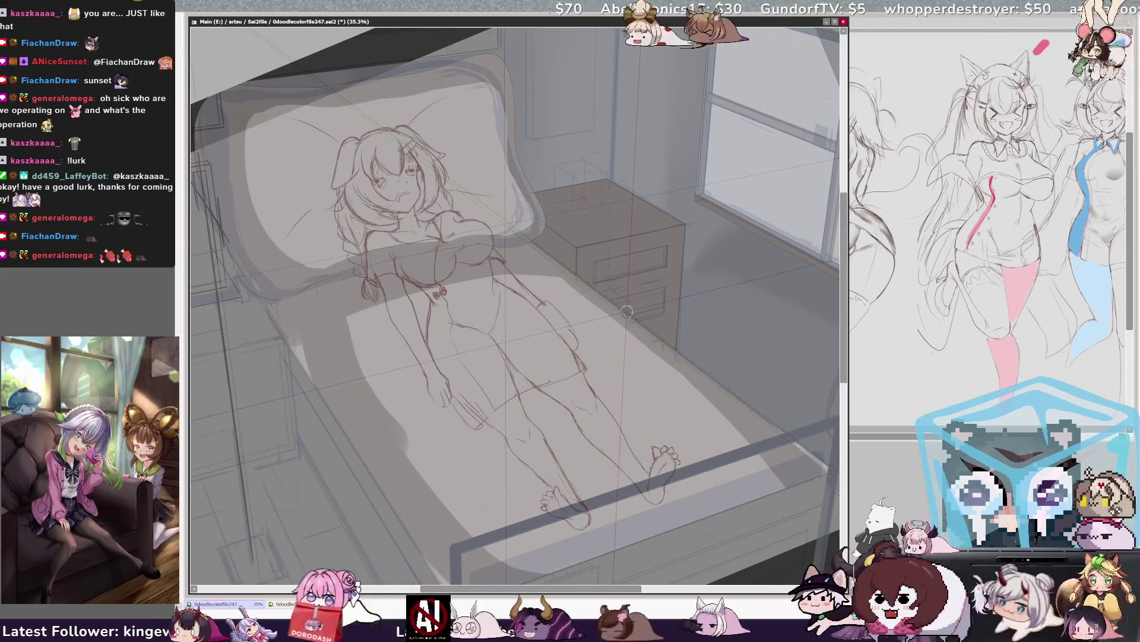
key("h")
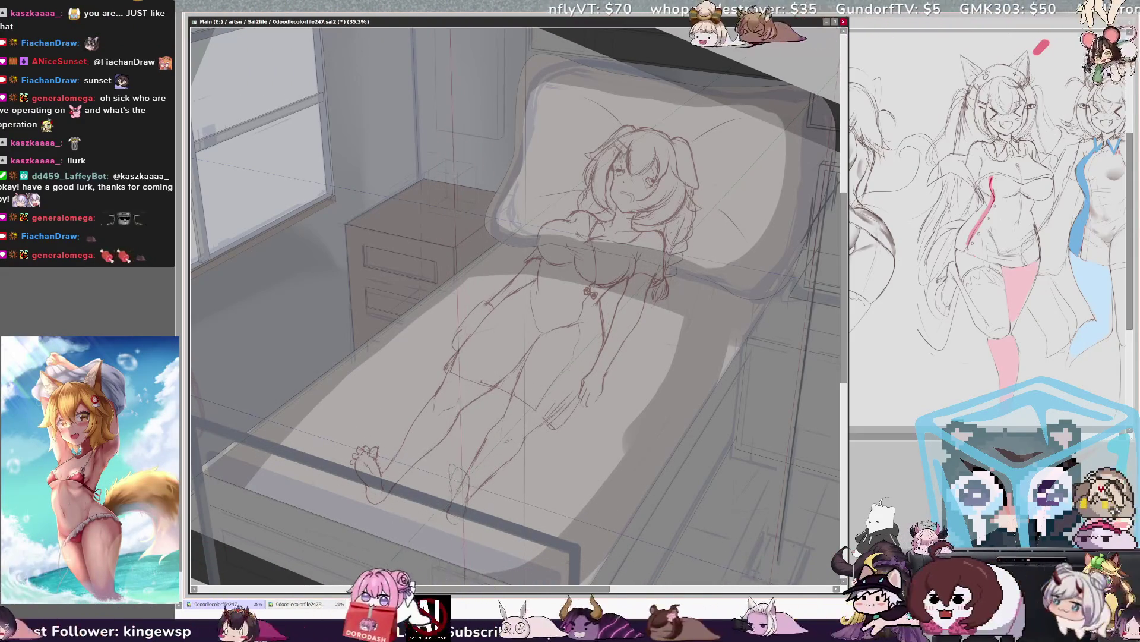
Step: Sketch the girl's left foot at the bed's end, rotate and skew it into place, then mirror-check
key("h")
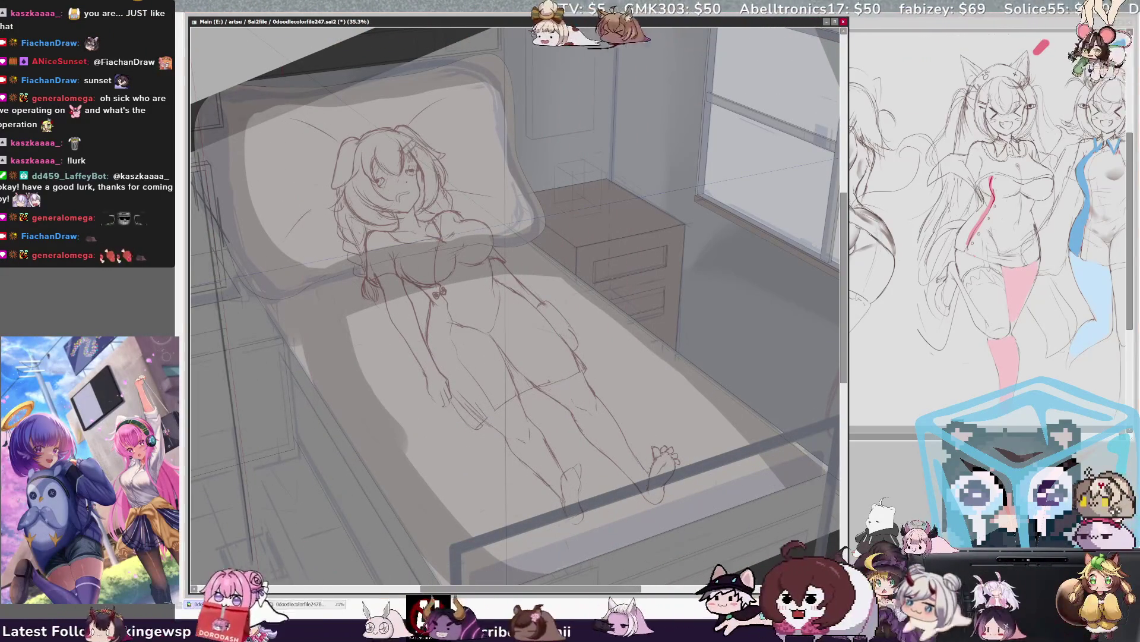
mouse_move(562, 498)
left_mouse_down()
mouse_move(559, 528)
mouse_move(588, 531)
left_mouse_up()
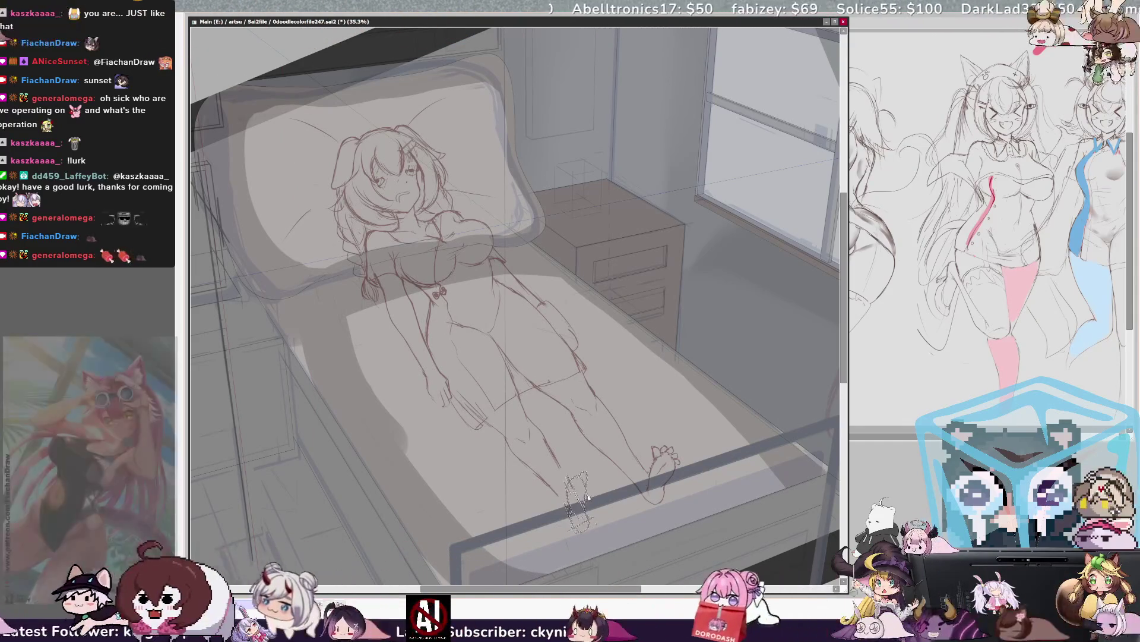
left_click_drag(567, 475, 579, 525)
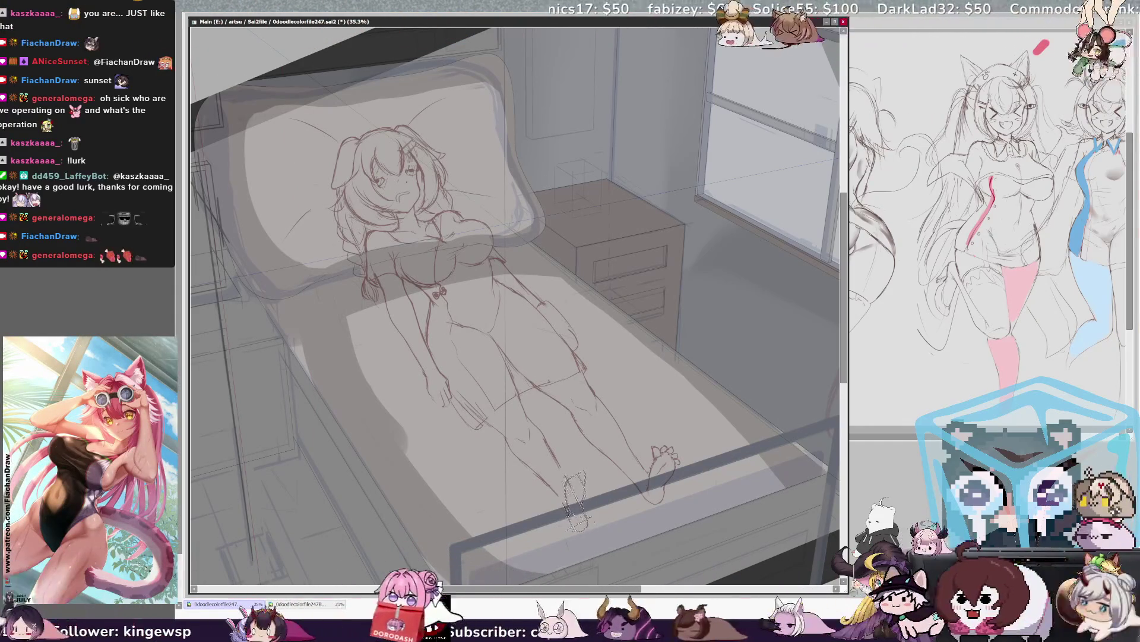
left_click_drag(575, 484, 575, 483)
key("Return")
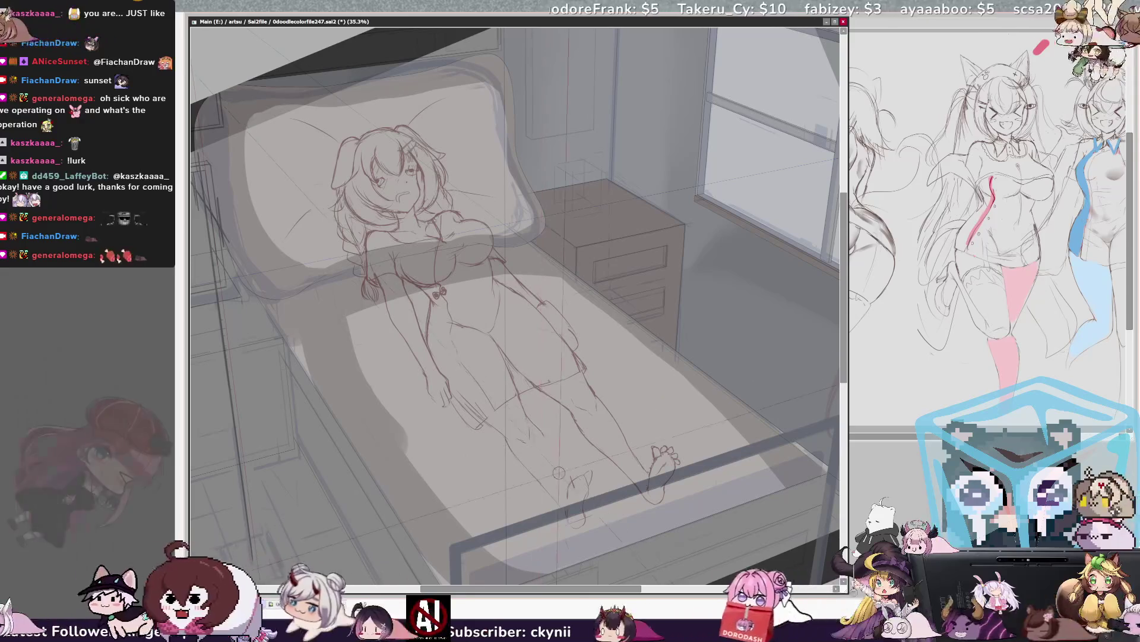
key("h")
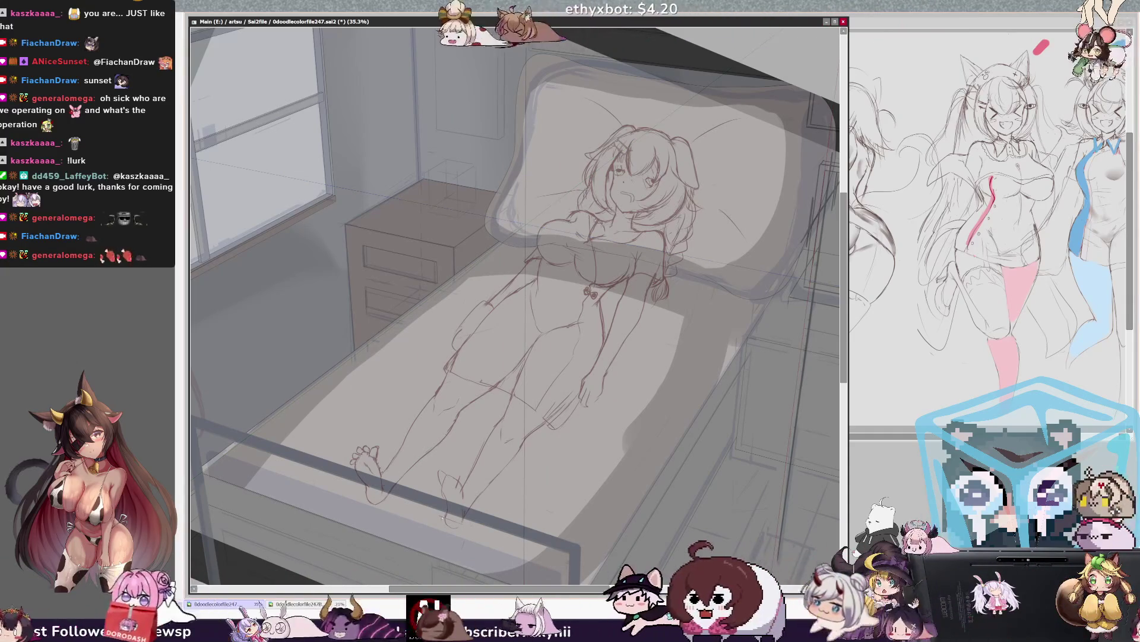
Step: Select the rough foot sketch near the bed edge, then clear the selection before redrawing
mouse_move(478, 533)
left_mouse_down()
mouse_move(438, 525)
mouse_move(469, 475)
mouse_move(475, 511)
left_mouse_up()
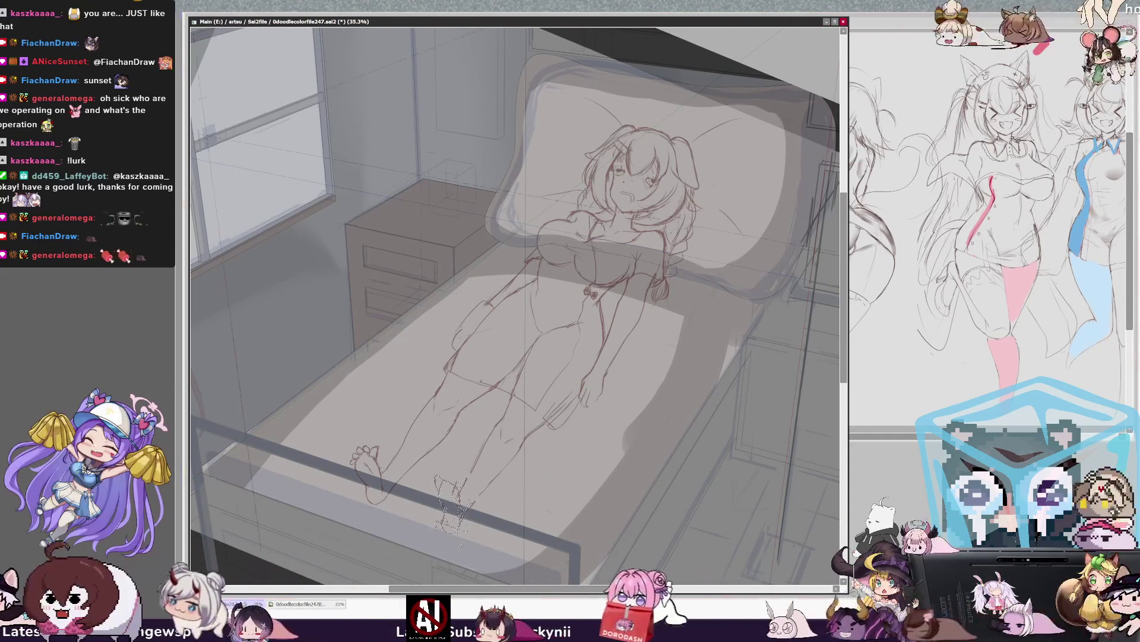
key("ctrl+d")
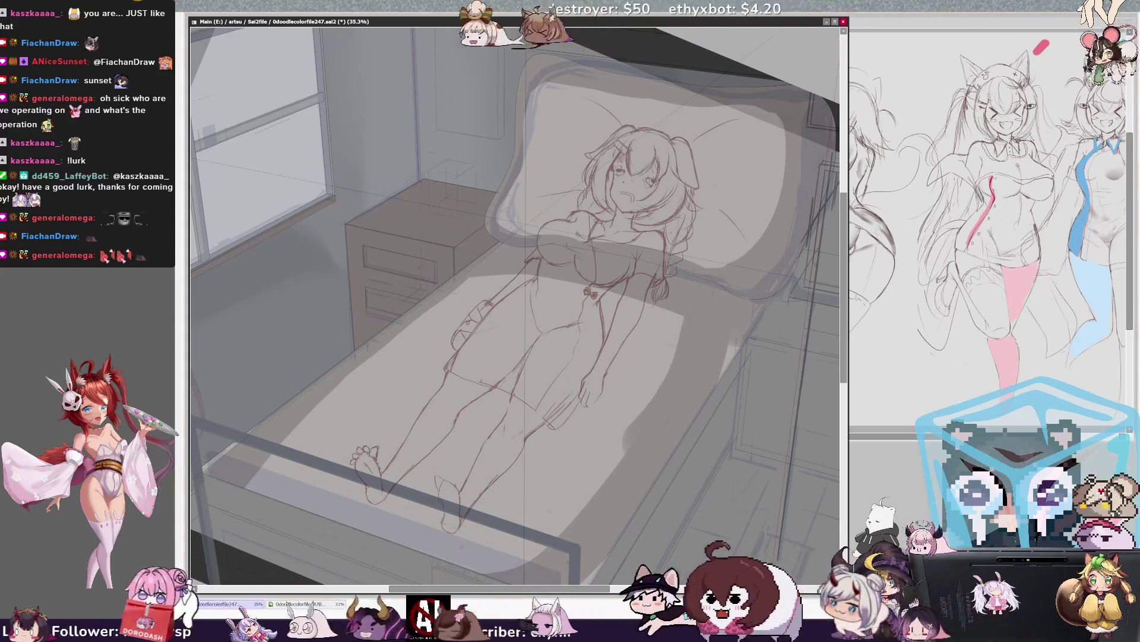
Step: Shift the selected lower legs and feet slightly up and left, then unflip the view
left_click_drag(339, 412, 541, 510)
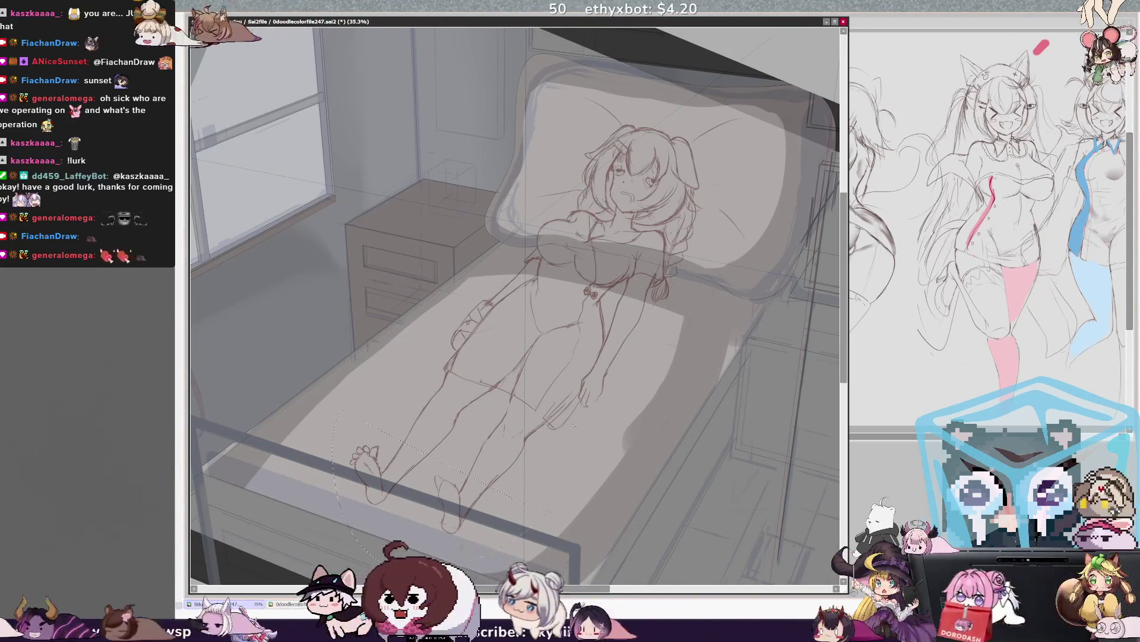
key("ctrl+d")
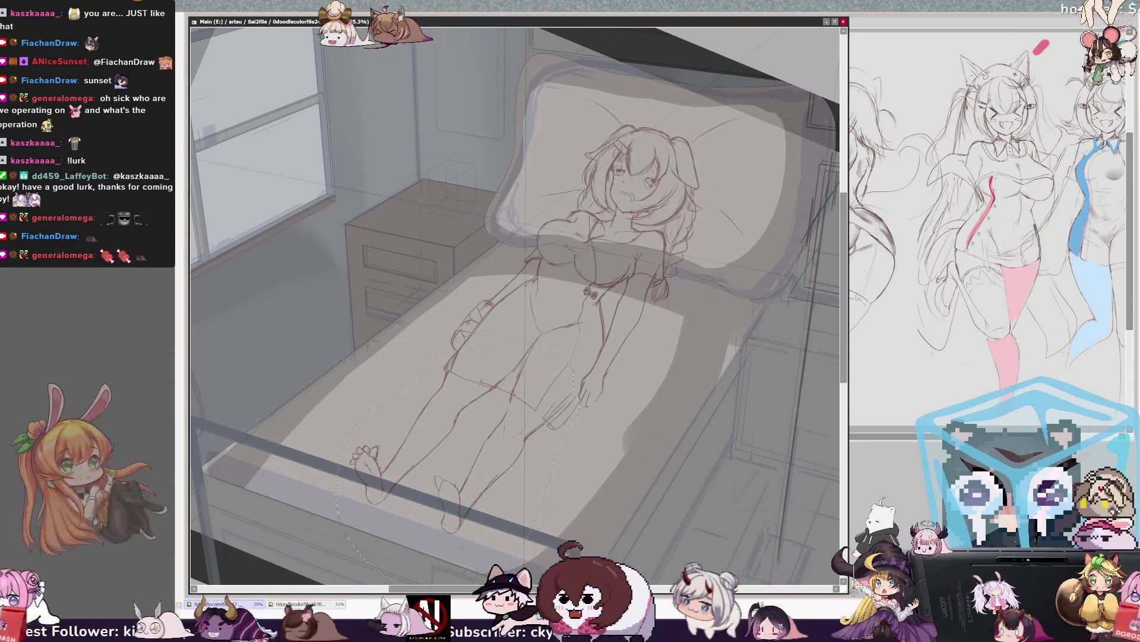
key("ctrl+t")
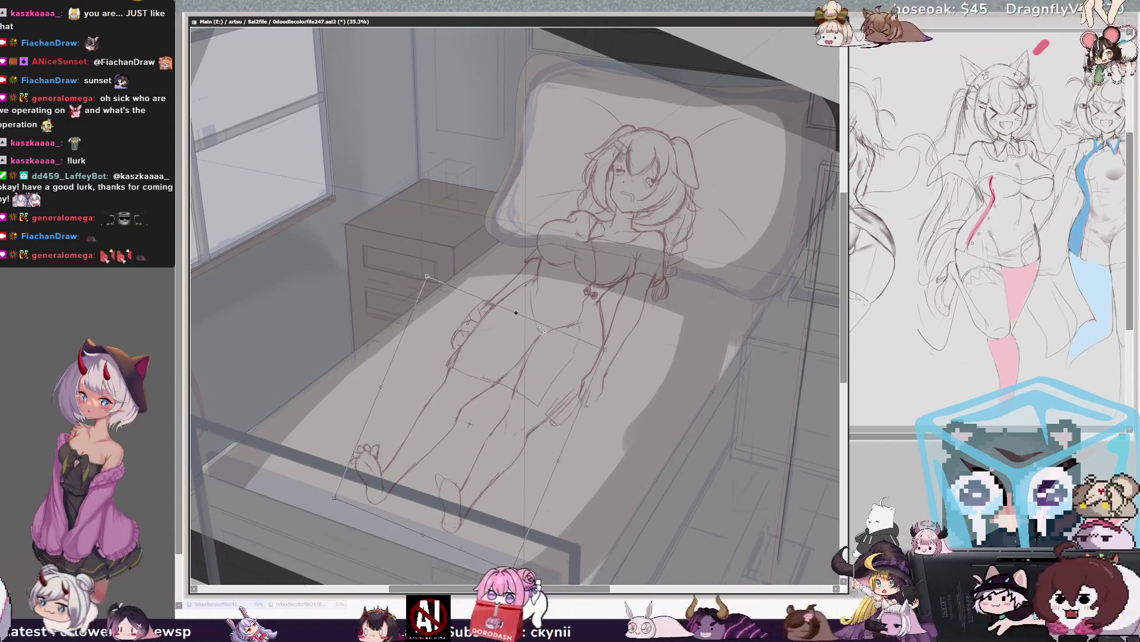
left_click_drag(360, 499, 344, 490)
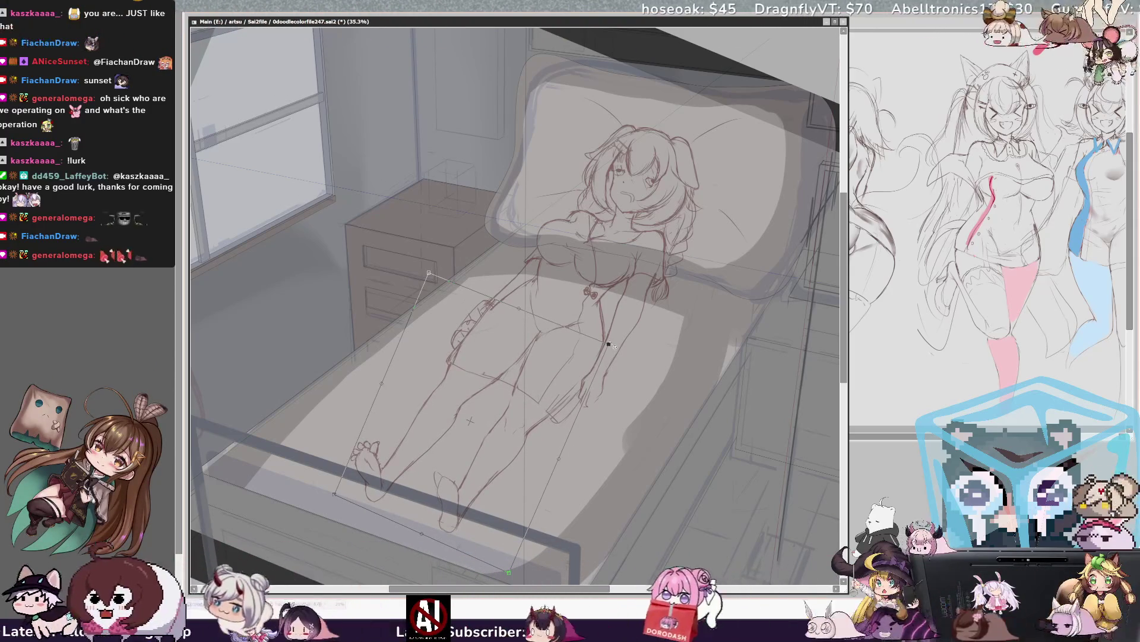
key("h")
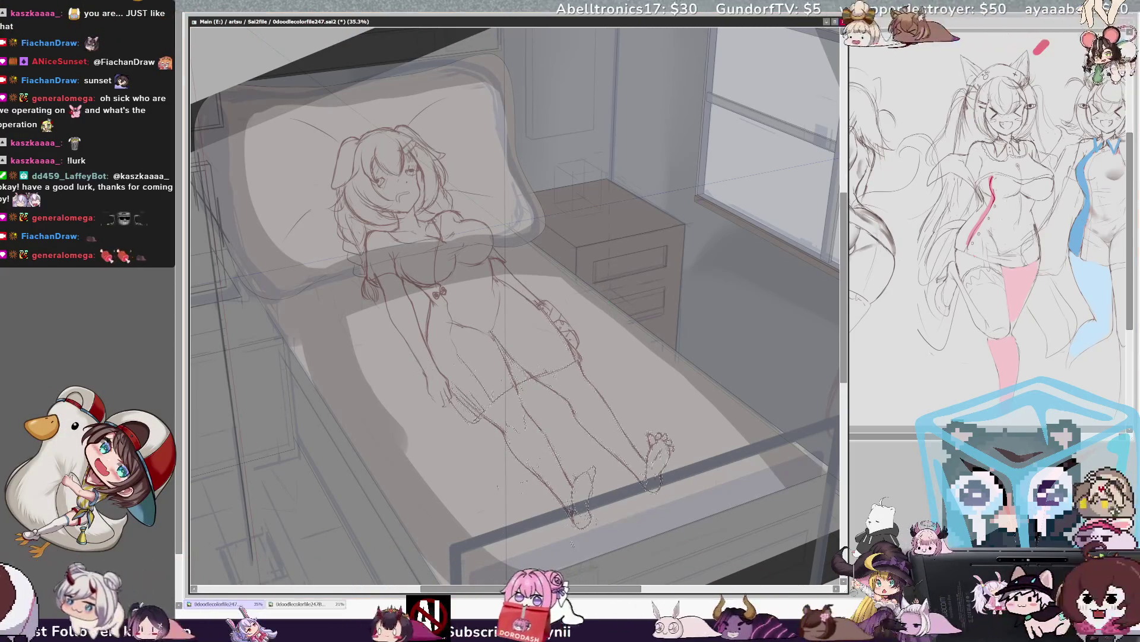
Step: Flip the canvas view horizontally to compare the girl's sketch in mirror image
key("h")
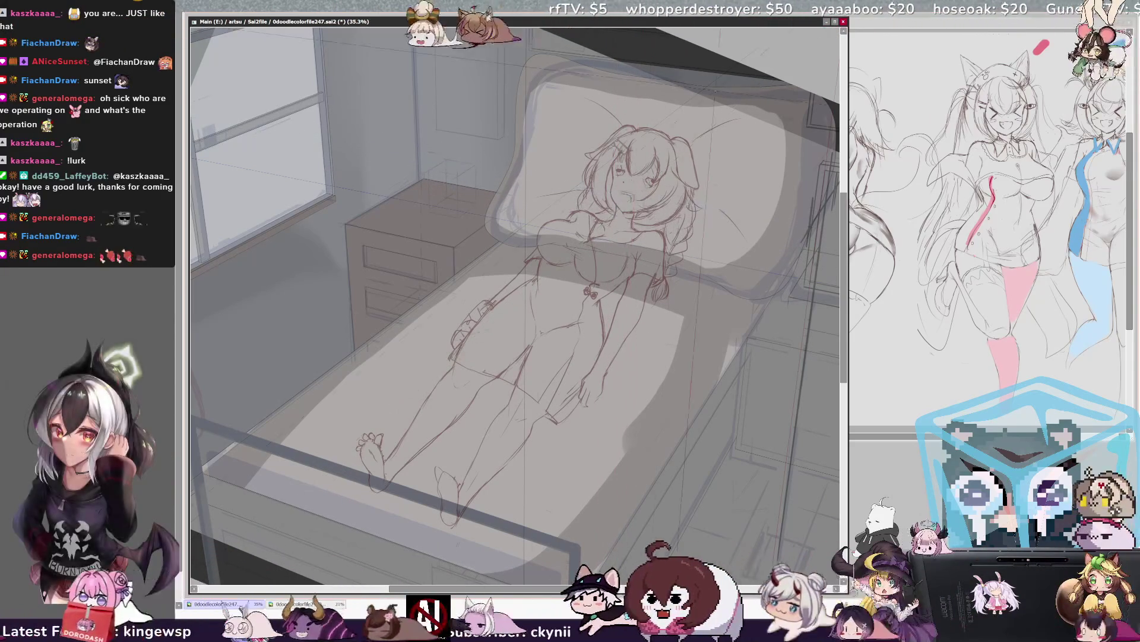
Step: Pick the shading layer from the canvas, mirror the view, and scroll down toward the bed's foot
left_click(631, 179, "ctrl+shift")
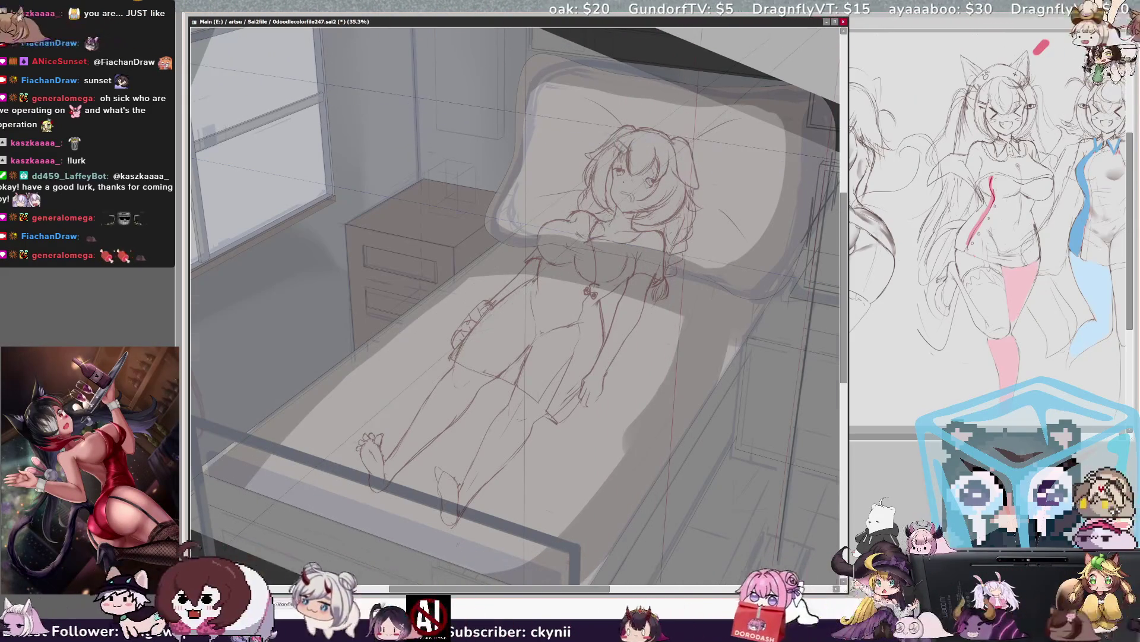
key("h")
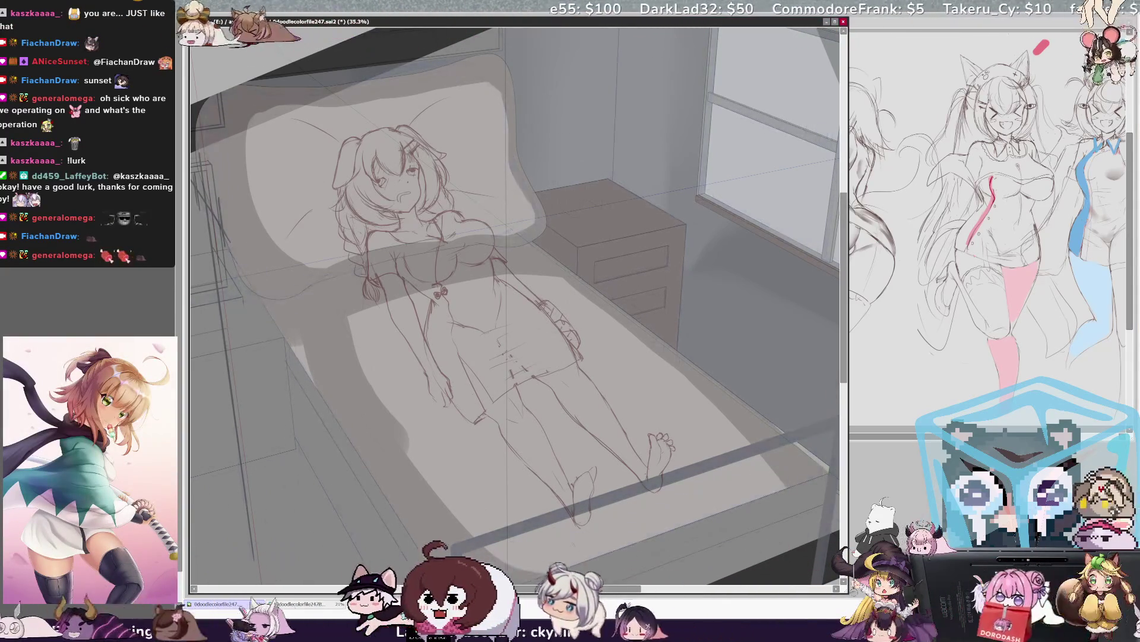
scroll(843, 351, "down", 5)
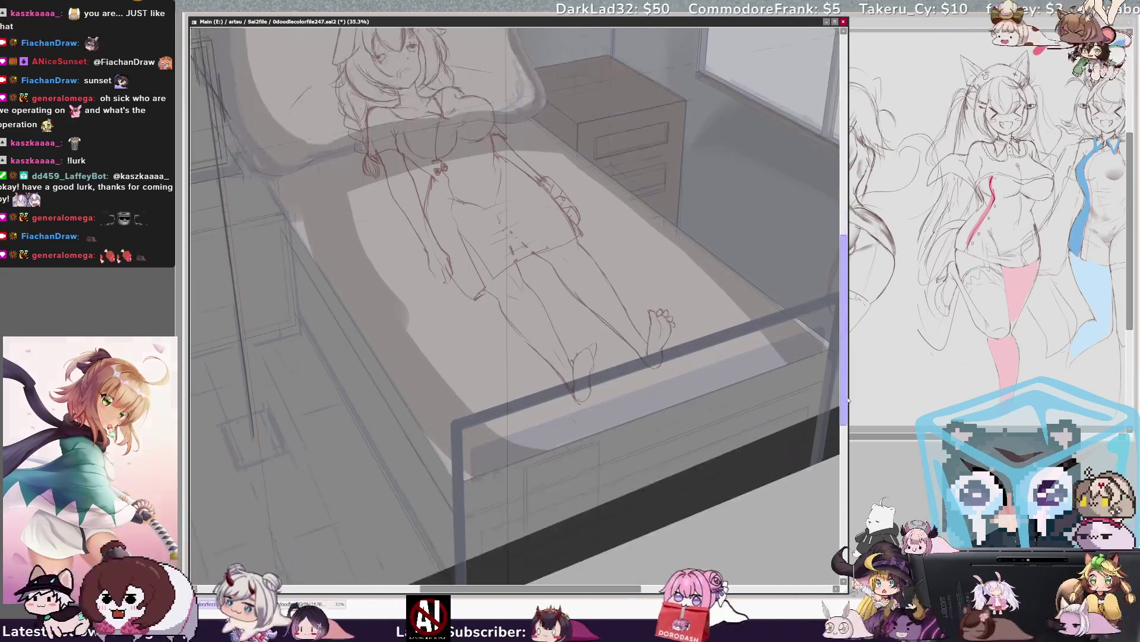
Step: Restore the halftone dot shading across the floor and under the bed with undo and redo
scroll(516, 284, "right", 3)
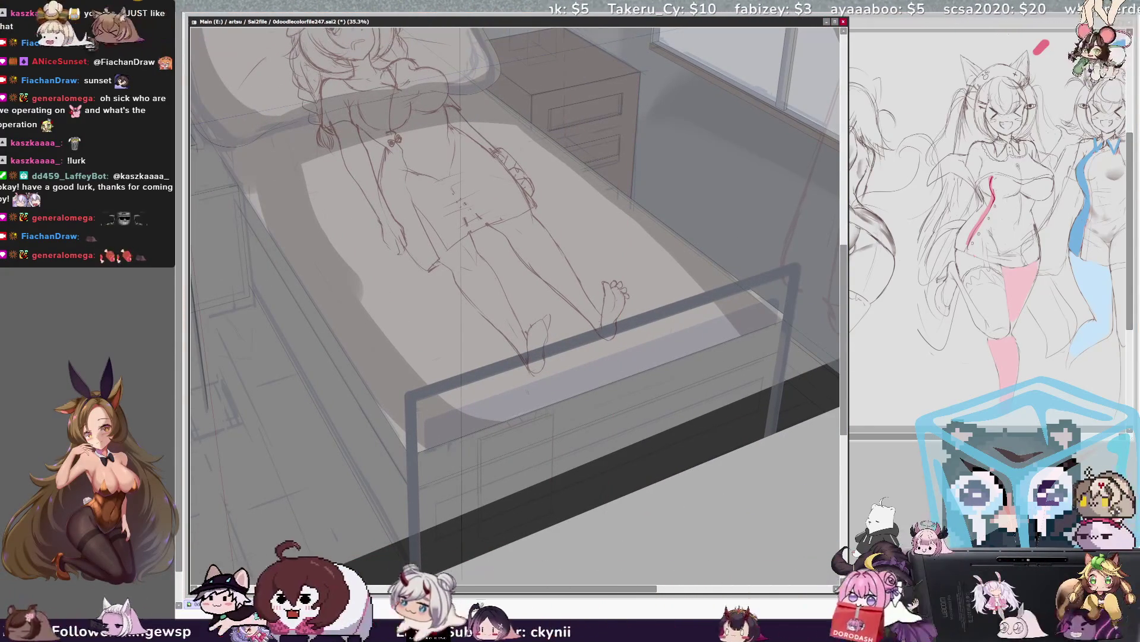
key("ctrl+z")
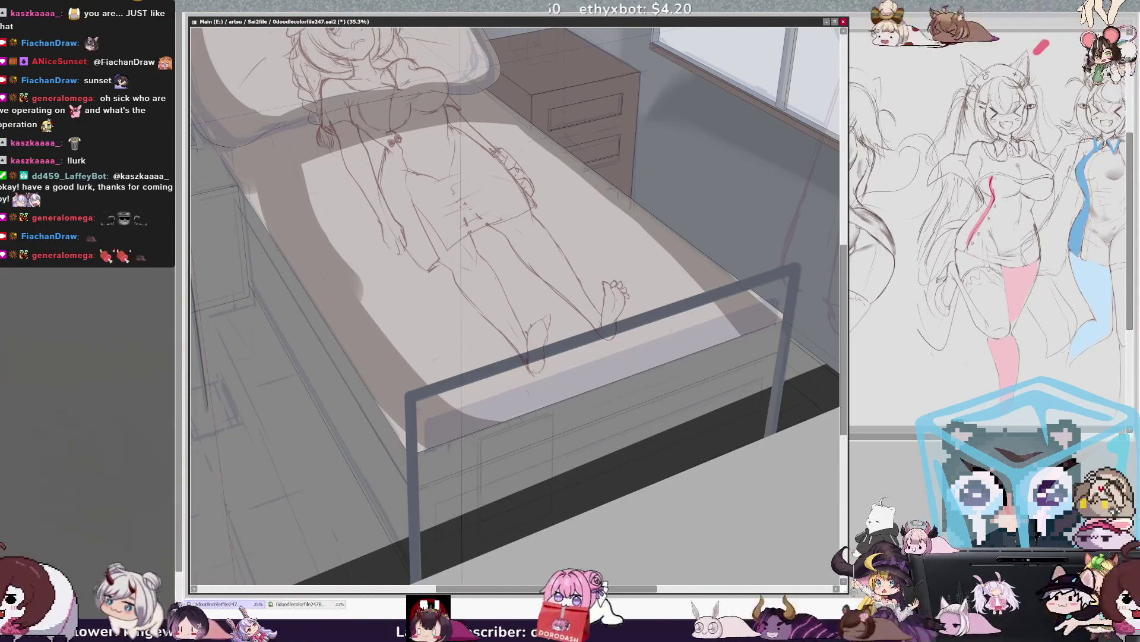
key("ctrl+z")
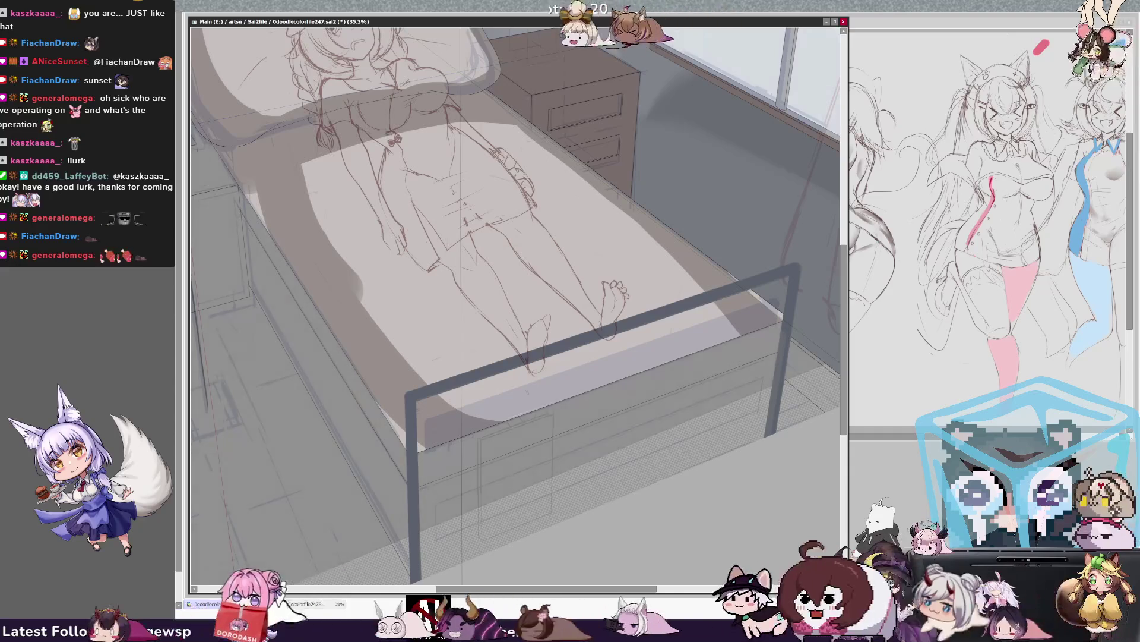
key("ctrl+y")
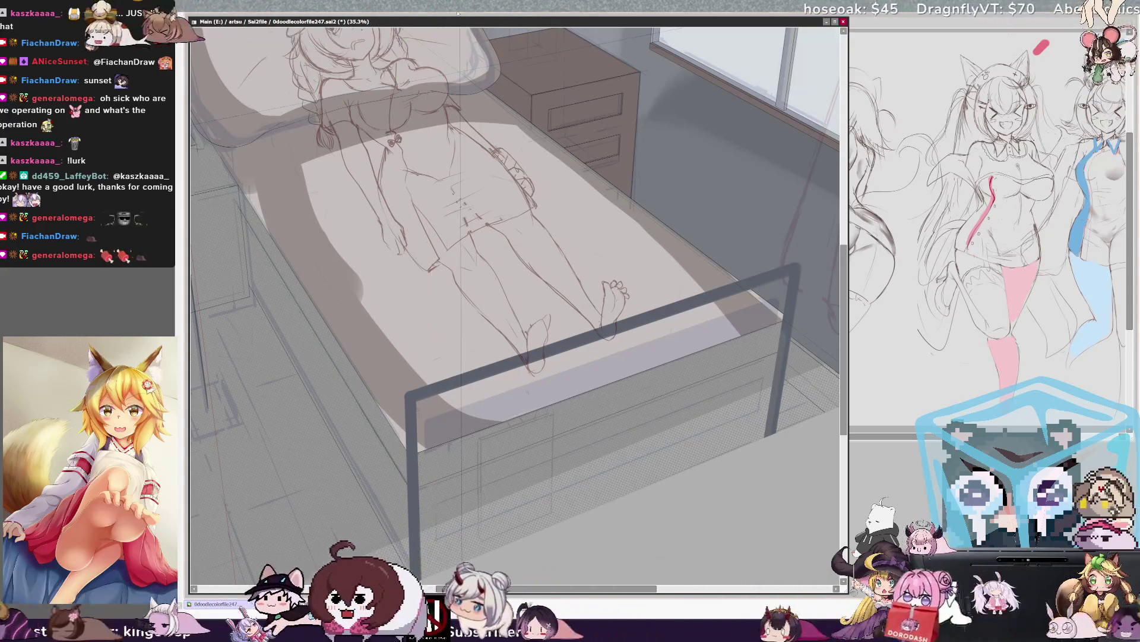
Step: Zoom to 50% and rotate the canvas toward the under-bed drawers
key("ctrl+plus")
mouse_move(516, 303)
left_mouse_down()
mouse_move(386, 246)
mouse_move(386, 151)
left_mouse_up()
key("Delete")
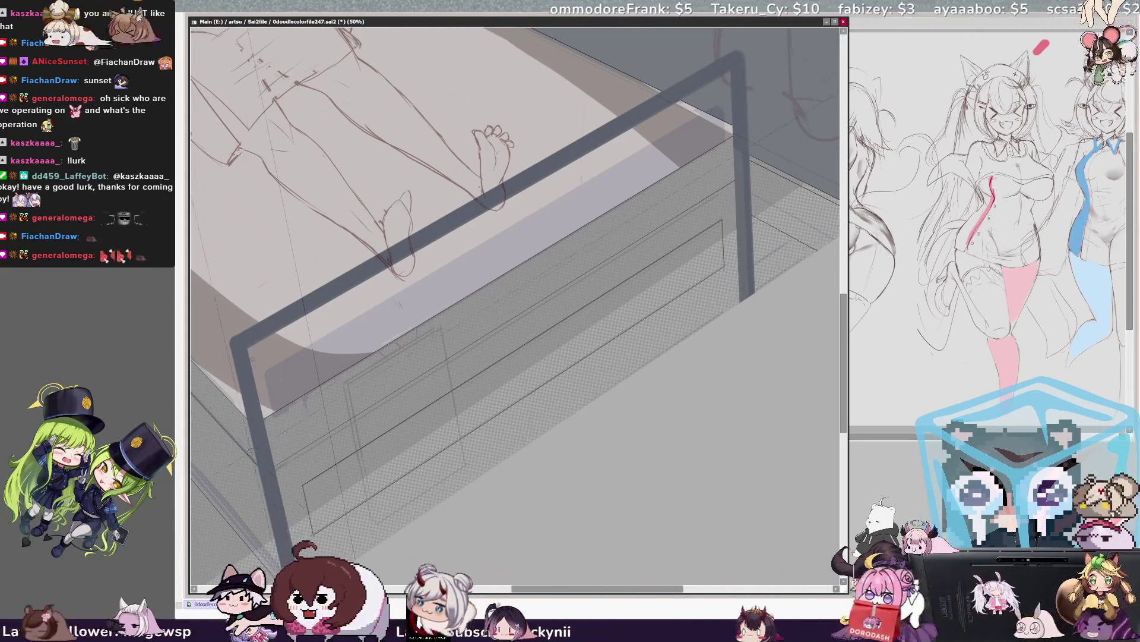
Step: Pan, rotate and zoom to 100% on the under-bed drawer front, with the frame bar lying flatter
left_click_drag(415, 357, 502, 241)
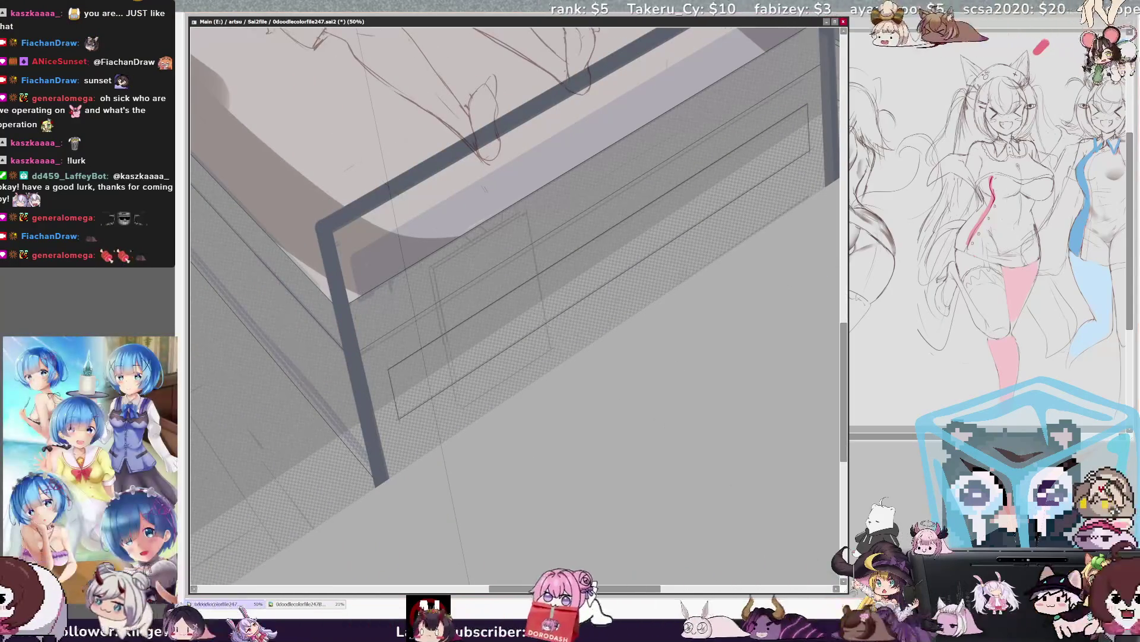
key("End")
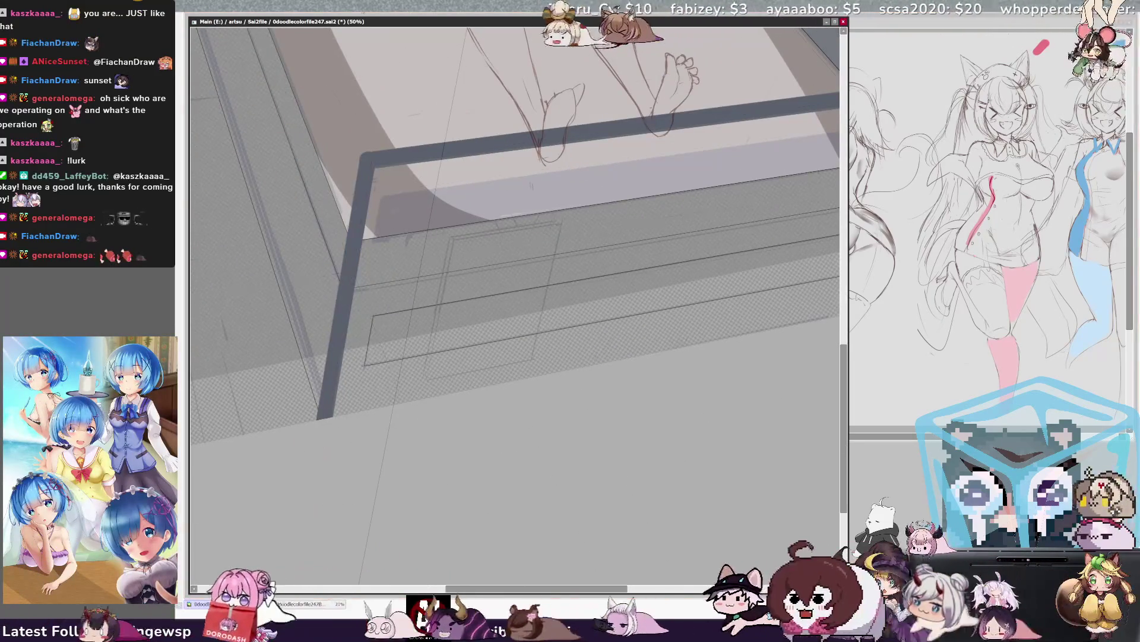
key("Delete")
scroll(516, 309, "up", 2)
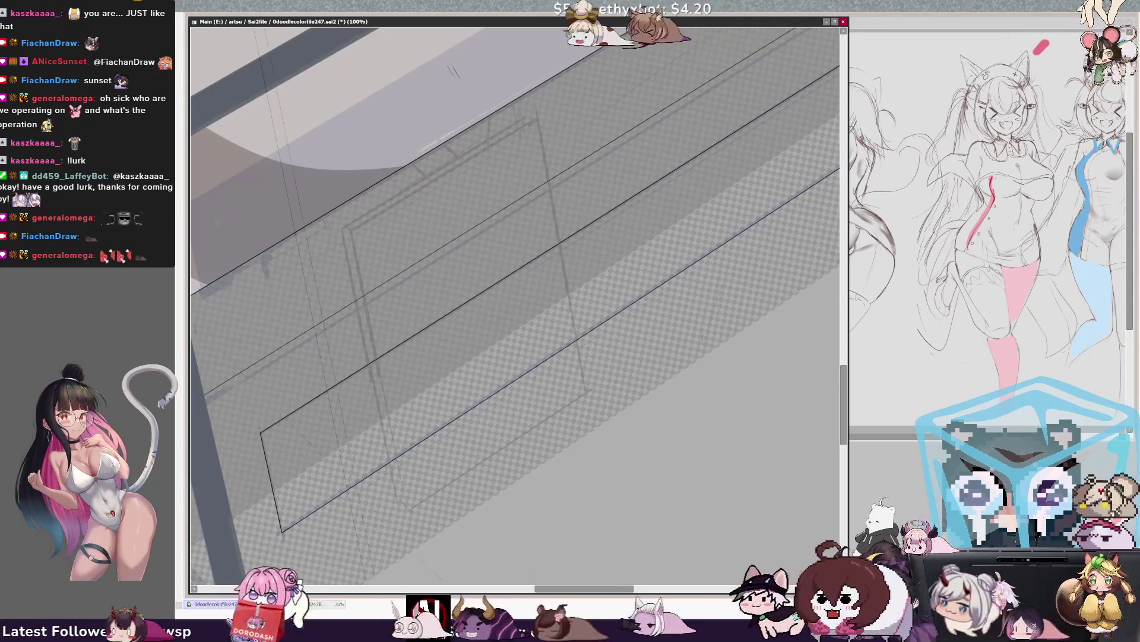
scroll(516, 303, "up", 5)
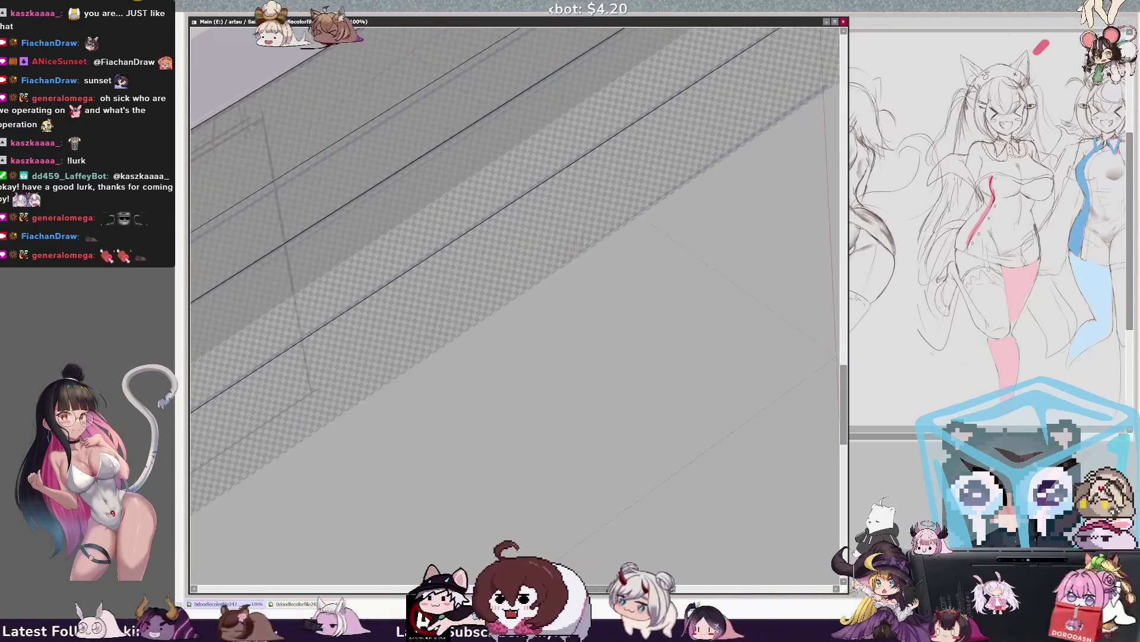
scroll(516, 303, "down", 1)
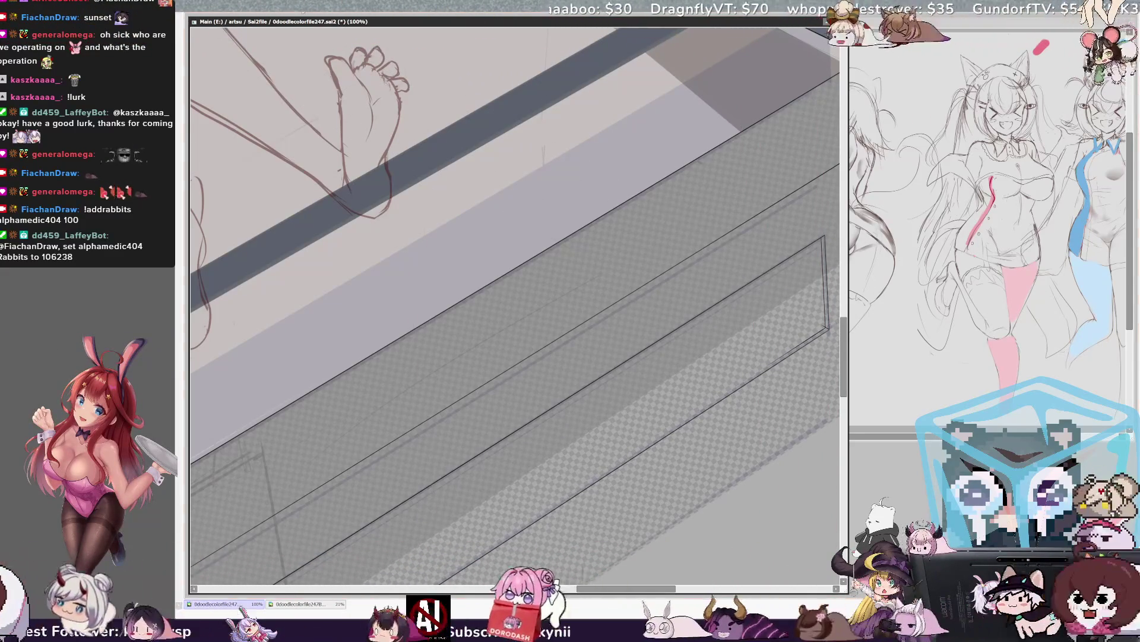
key("minus")
key("Delete")
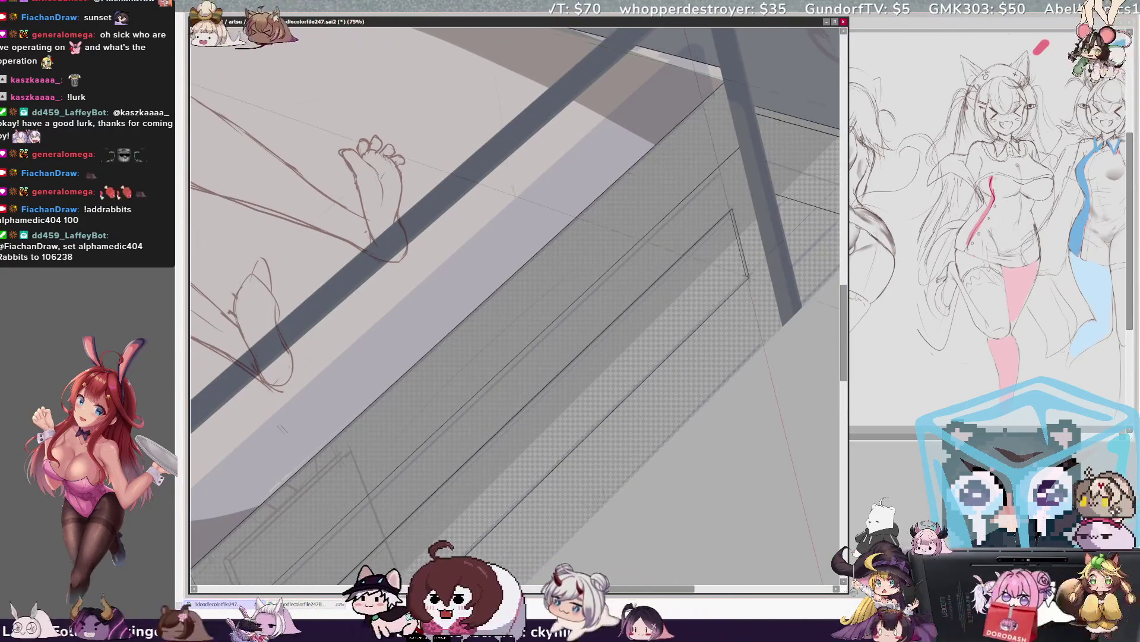
key("plus")
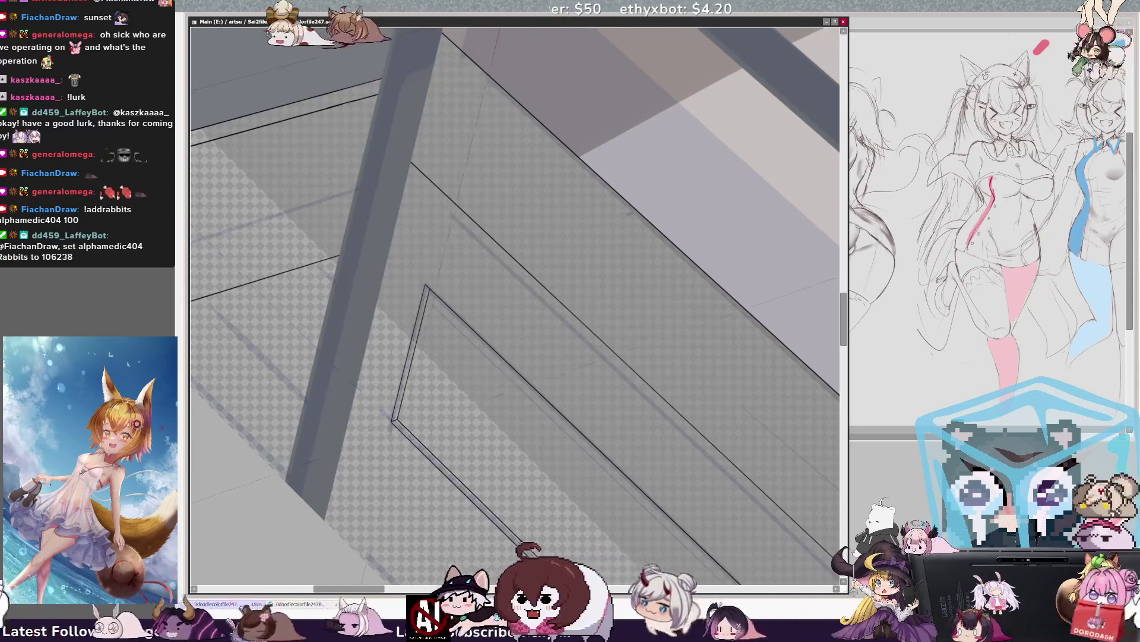
key("Insert")
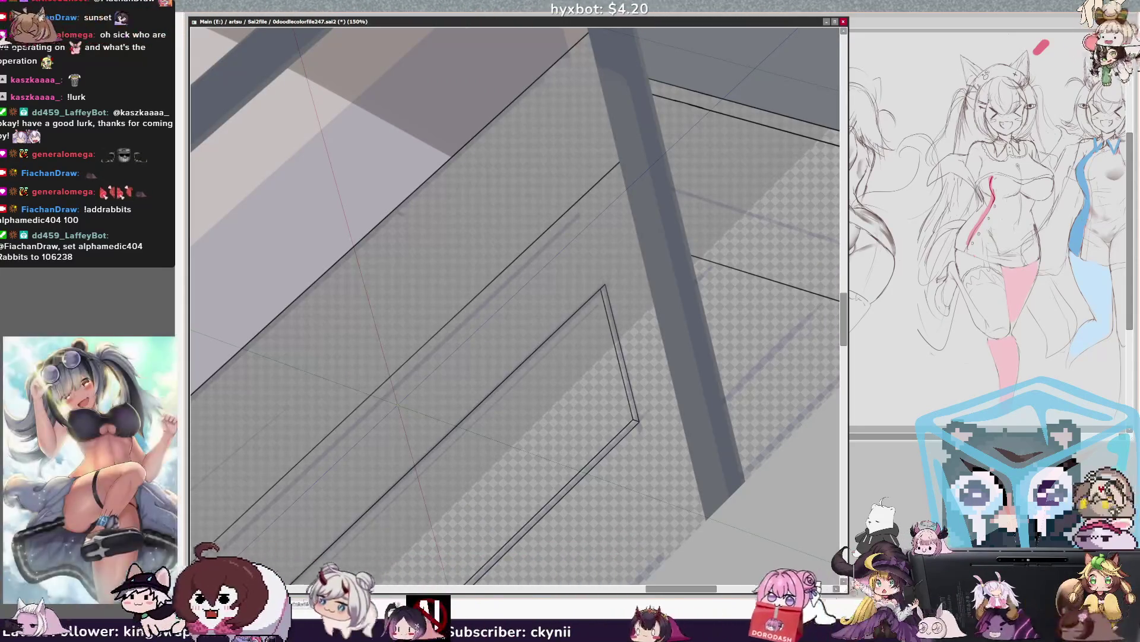
key("minus")
key("minus")
key("minus")
left_click_drag(516, 297, 579, 173)
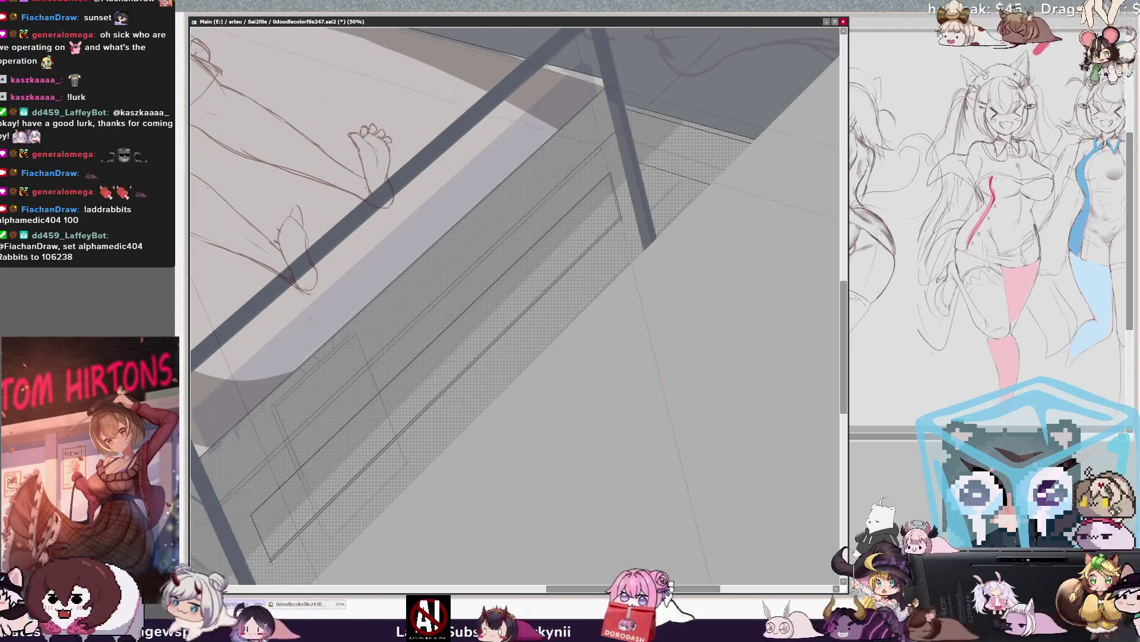
key("Home")
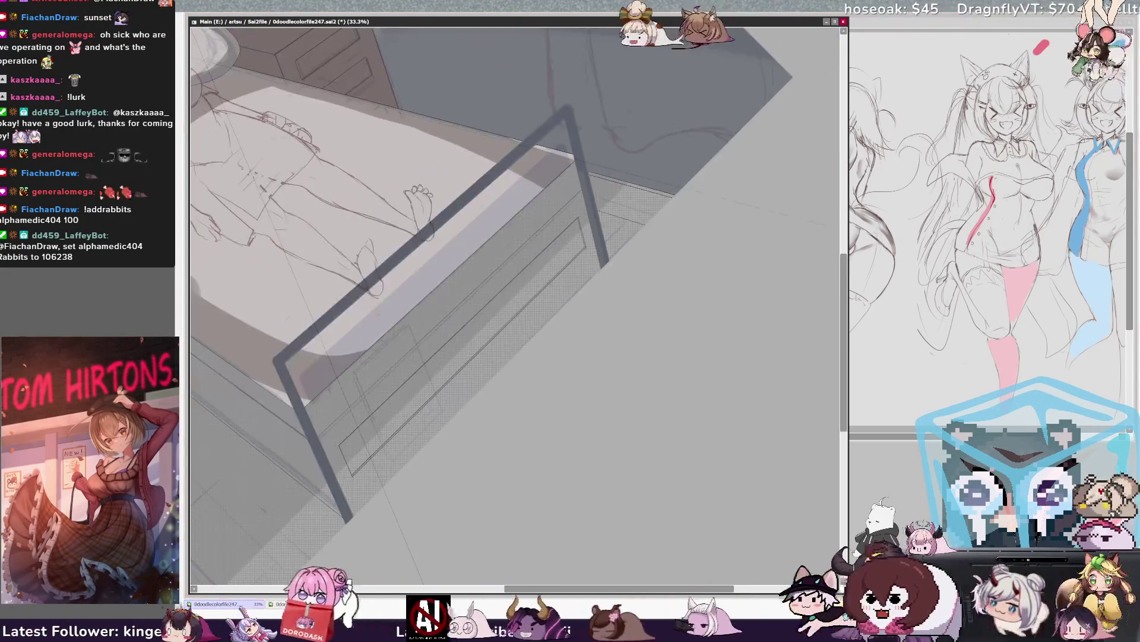
key("ctrl+minus")
mouse_move(516, 297)
left_mouse_down()
mouse_move(708, 431)
mouse_move(673, 445)
left_mouse_up()
key("End")
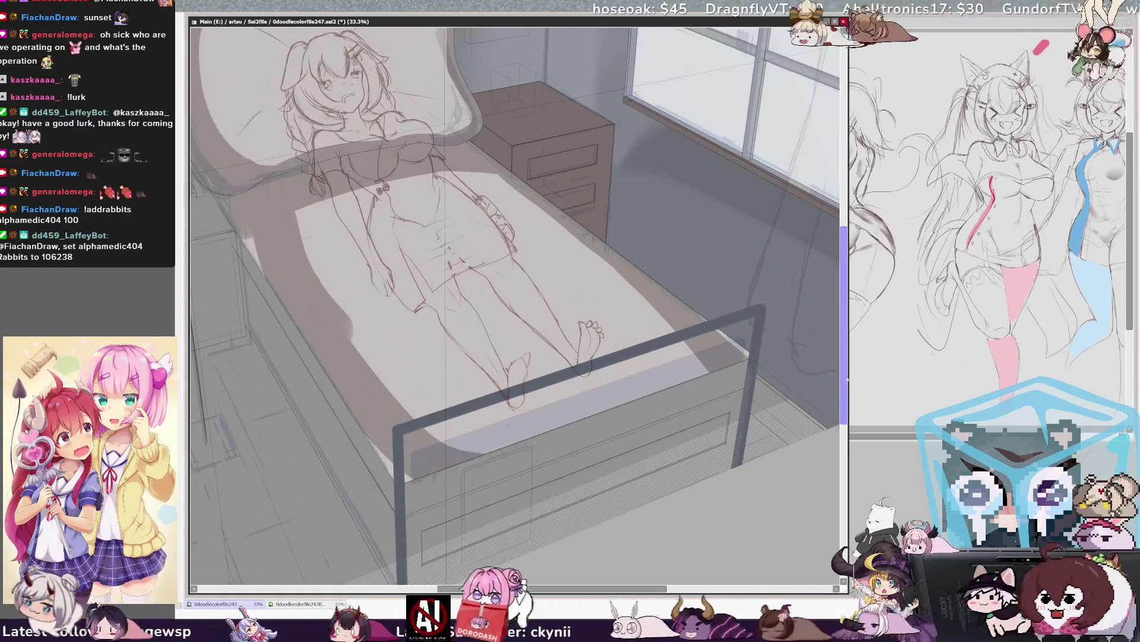
left_click_drag(848, 378, 846, 386)
scroll(514, 306, "right", 1)
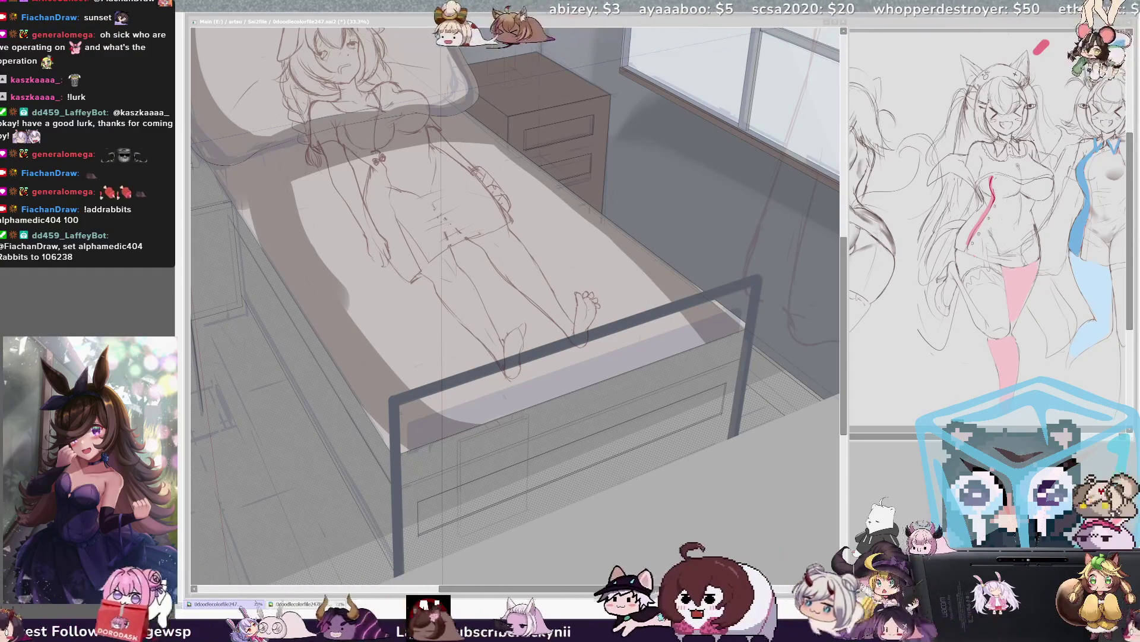
key("Home")
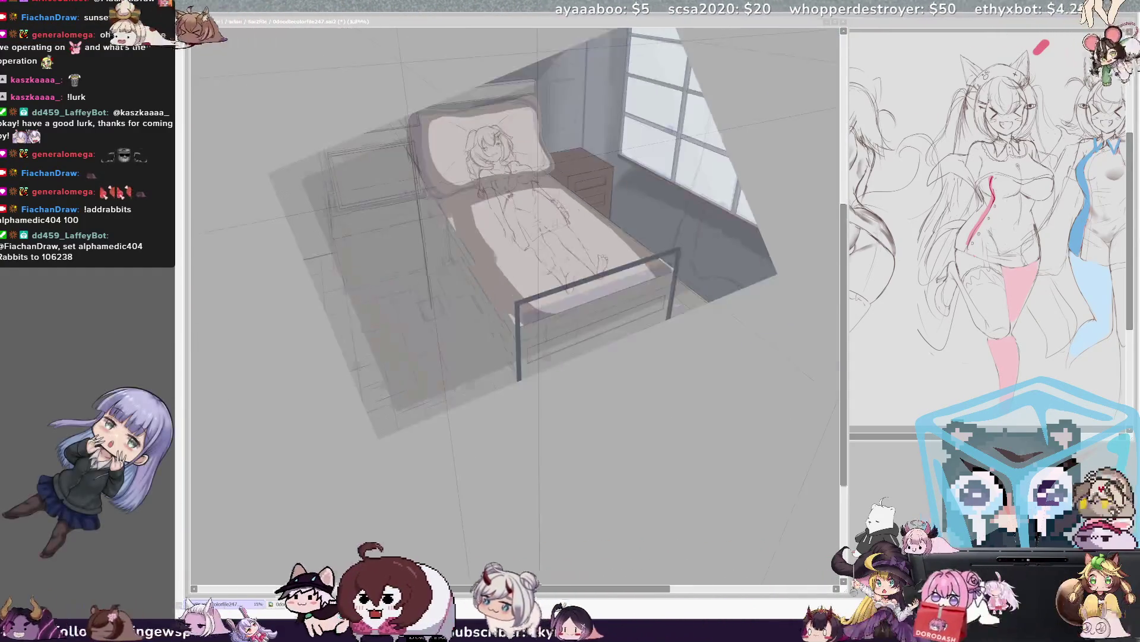
Step: Zoom back to 29.7% and reset the canvas rotation on the bed and sleeping girl
key("Home")
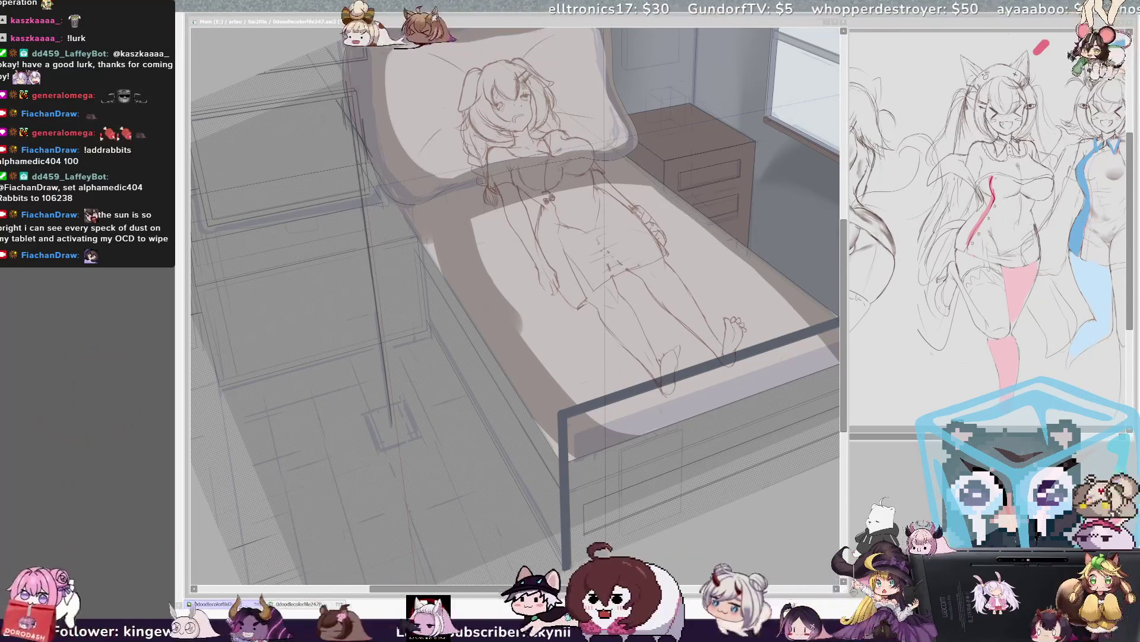
mouse_move(572, 588)
left_mouse_down()
mouse_move(618, 592)
mouse_move(607, 592)
left_mouse_up()
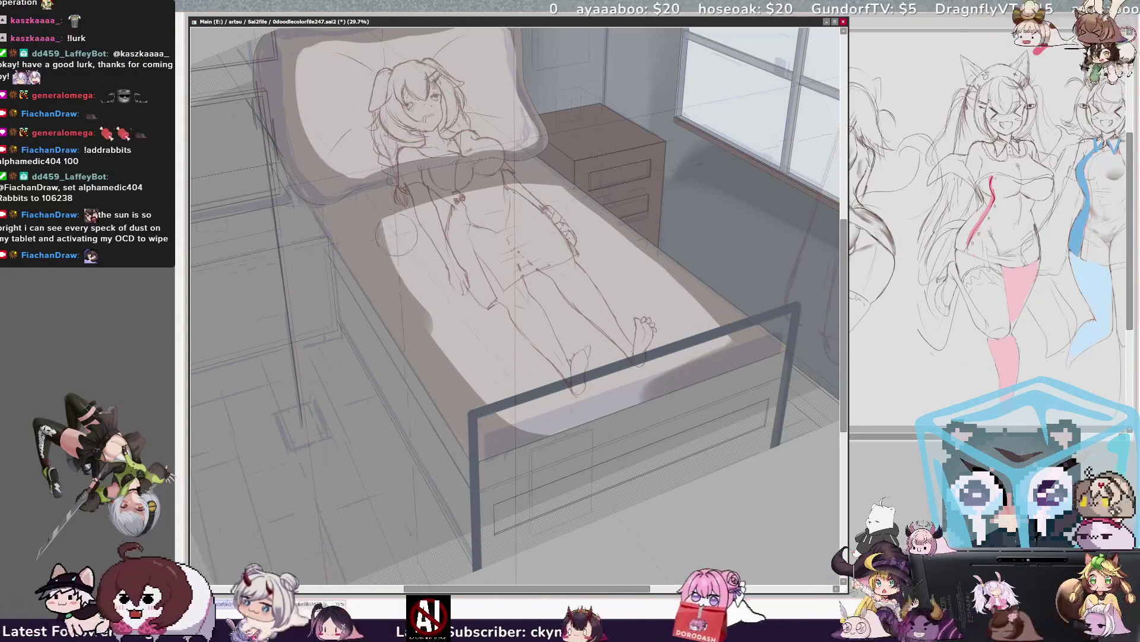
Step: On Layer08, shade the mattress edge and paint textured brown shading on the bed side and floor
left_click(552, 189, "ctrl+shift")
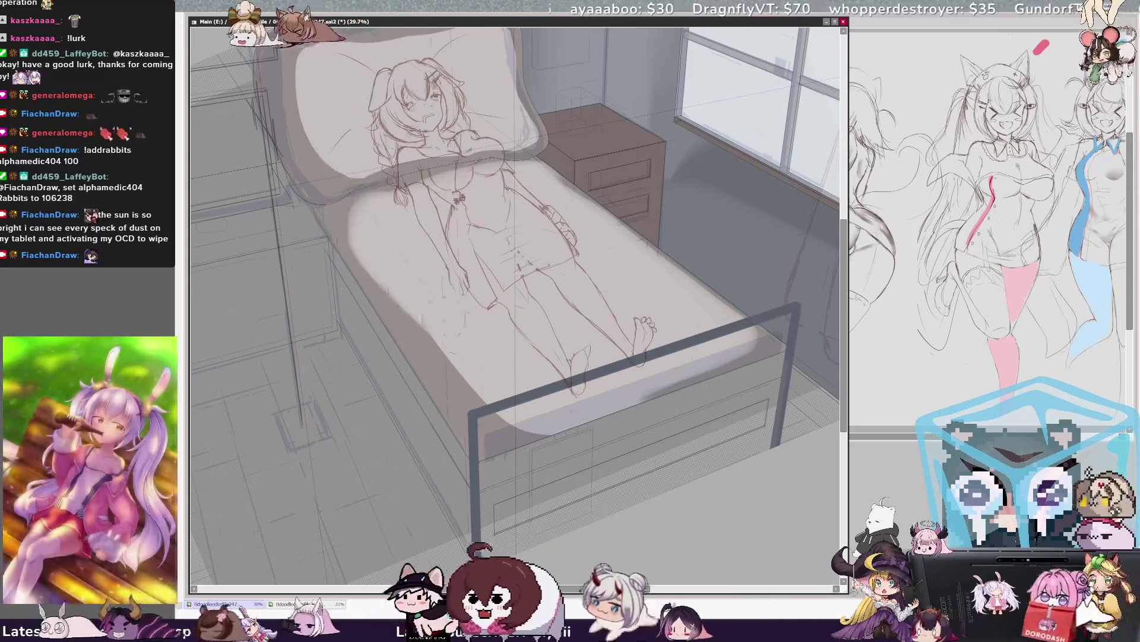
left_click_drag(499, 419, 624, 416)
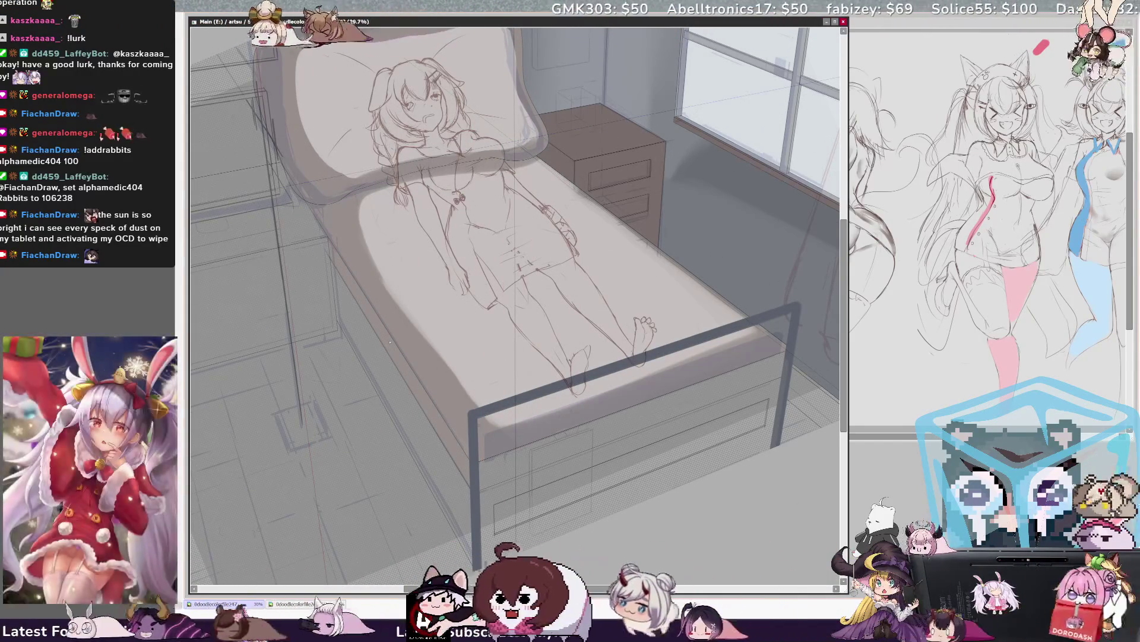
left_click_drag(390, 342, 798, 349)
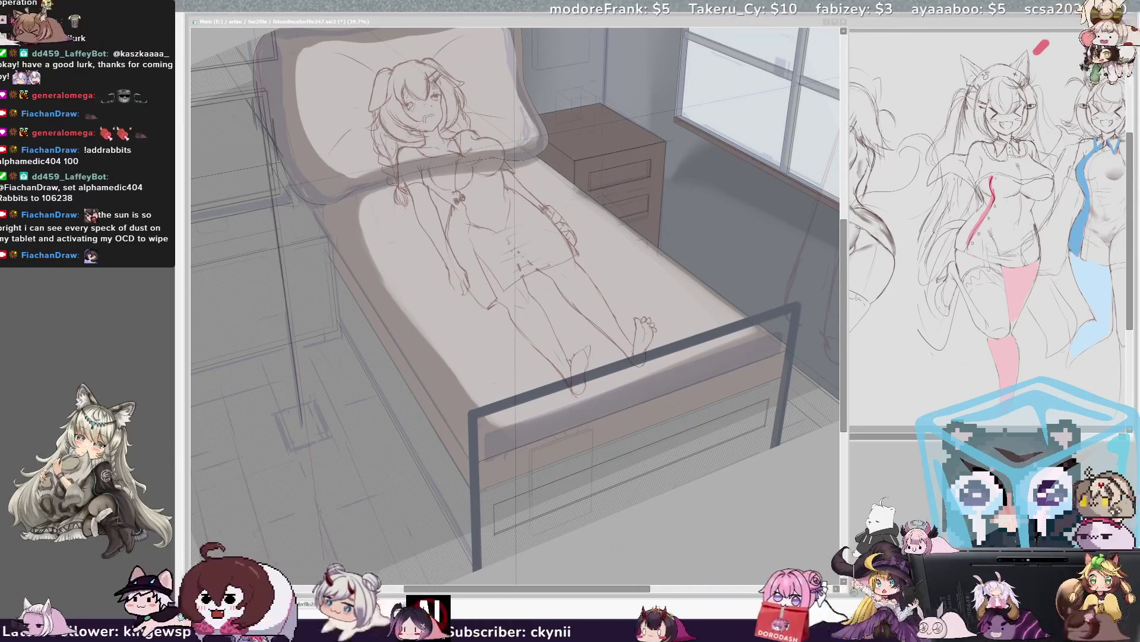
Step: Pan to the window area, then recentre and straighten the view on the bed and girl
key("alt+Tab")
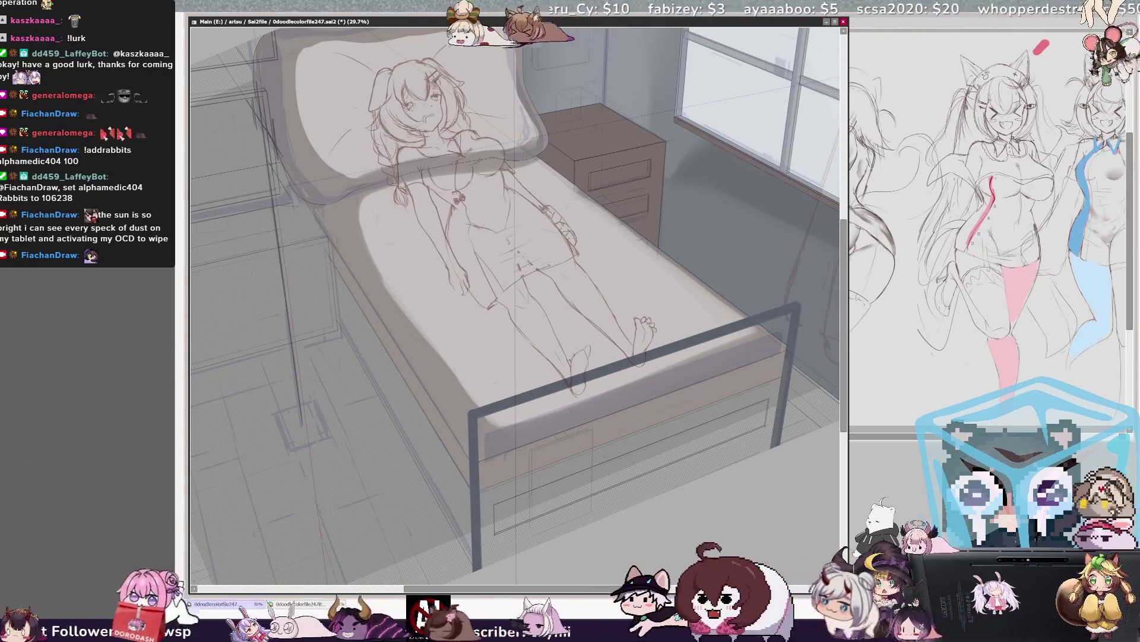
mouse_move(517, 267)
left_mouse_down()
mouse_move(380, 422)
mouse_move(368, 452)
left_mouse_up()
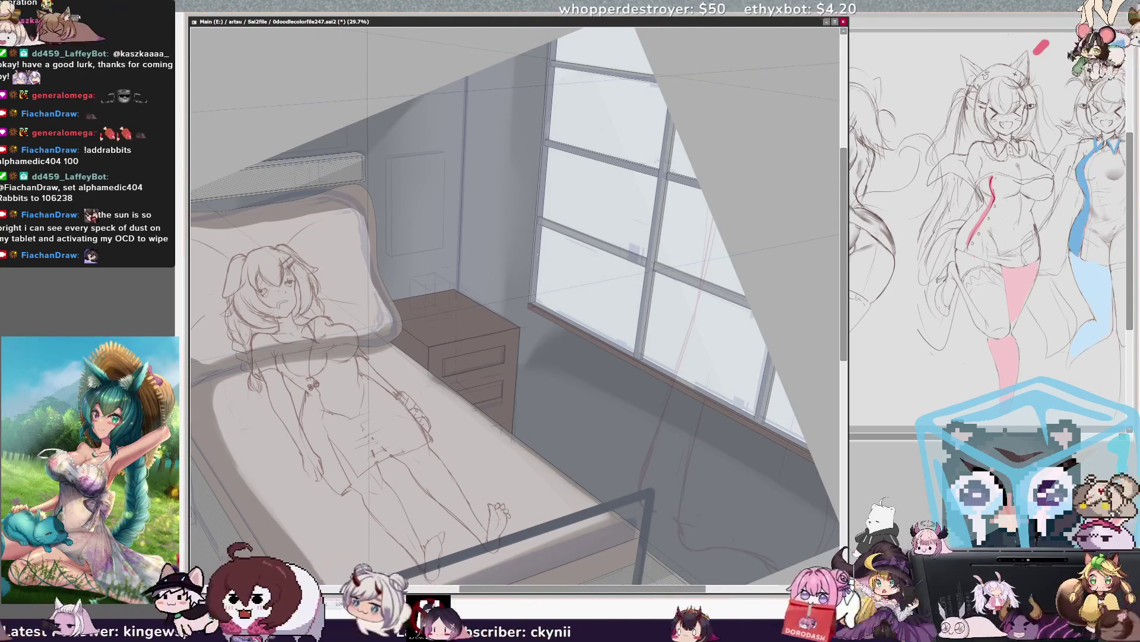
left_click_drag(397, 267, 460, 248)
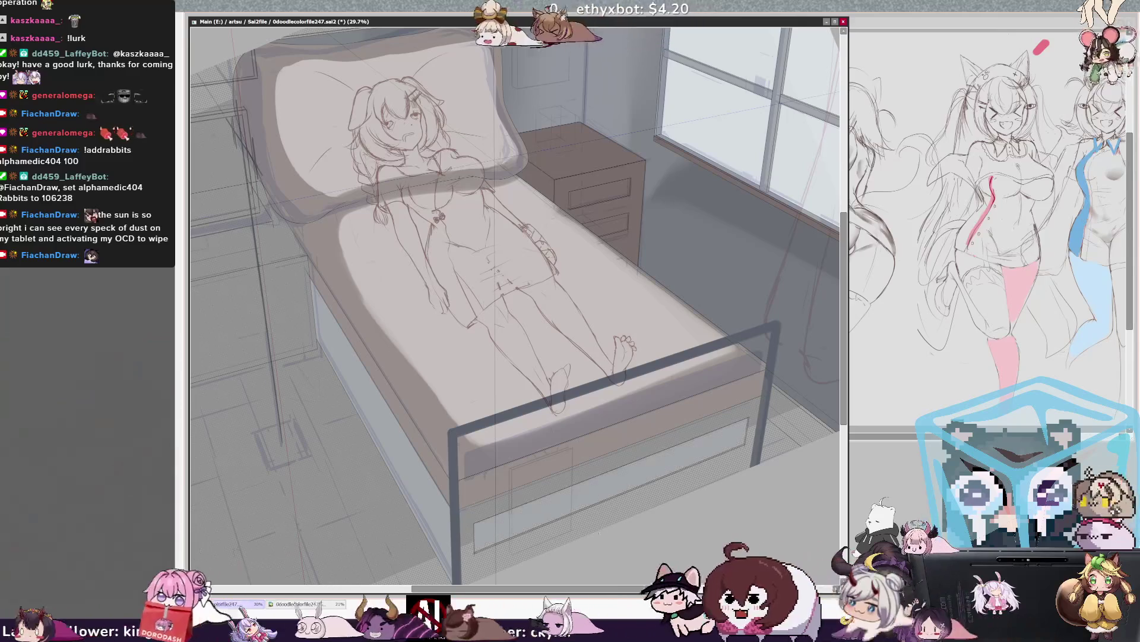
Step: Fill the bed's front panel with dotted texture and enlarge the brush considerably
left_click(641, 427)
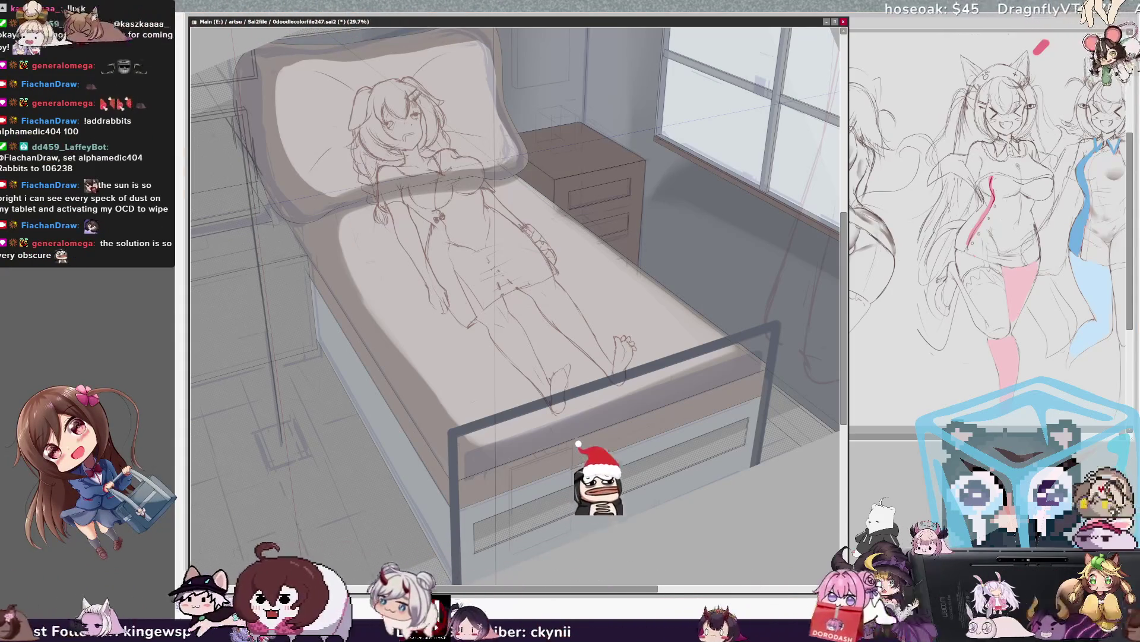
key("bracketleft")
key("bracketright")
key("bracketright")
key("bracketright")
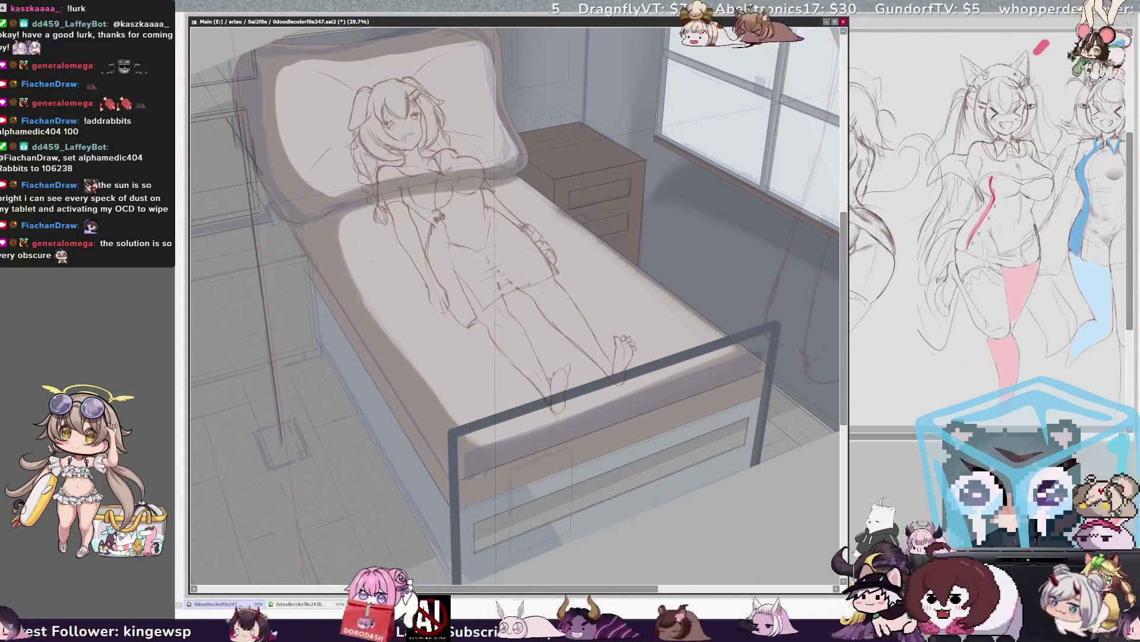
left_click_drag(386, 404, 297, 363)
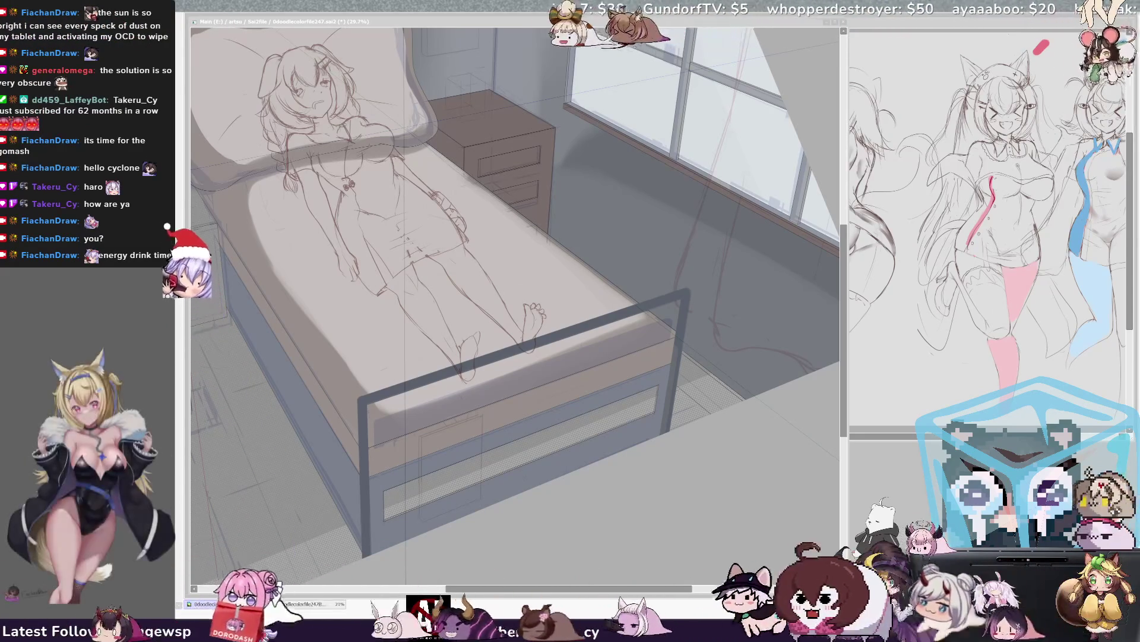
Step: Return focus to the canvas to paint grey-blue shading on the bed base side and drawer panel
left_click(570, 383)
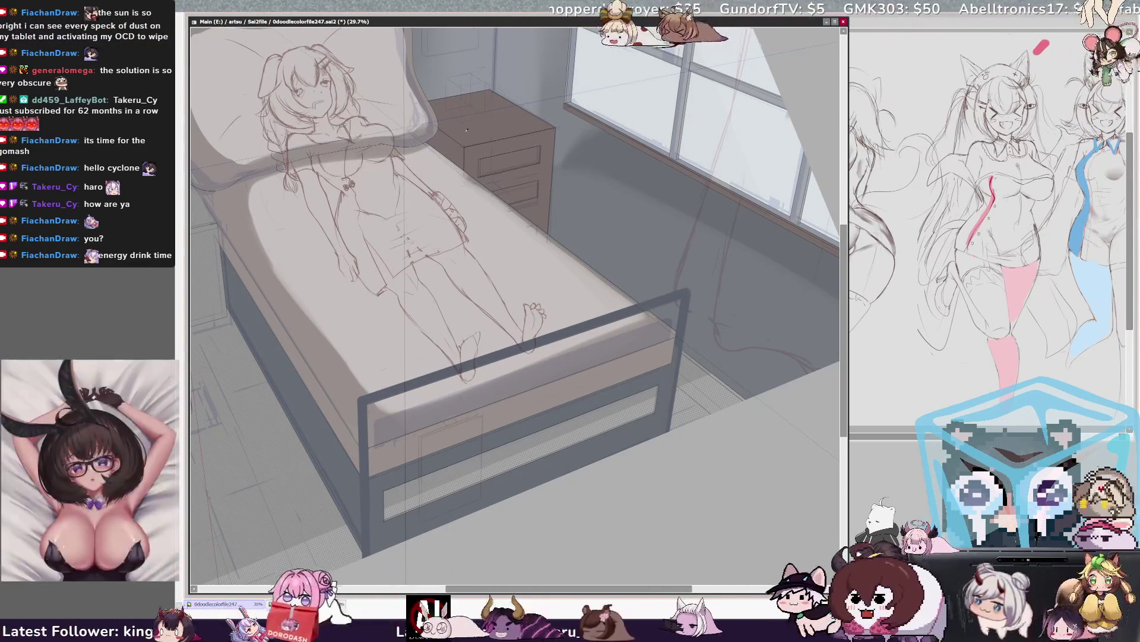
Step: Fill the side drawer panel brown and rotate the view about 30° to check it
left_click(448, 430)
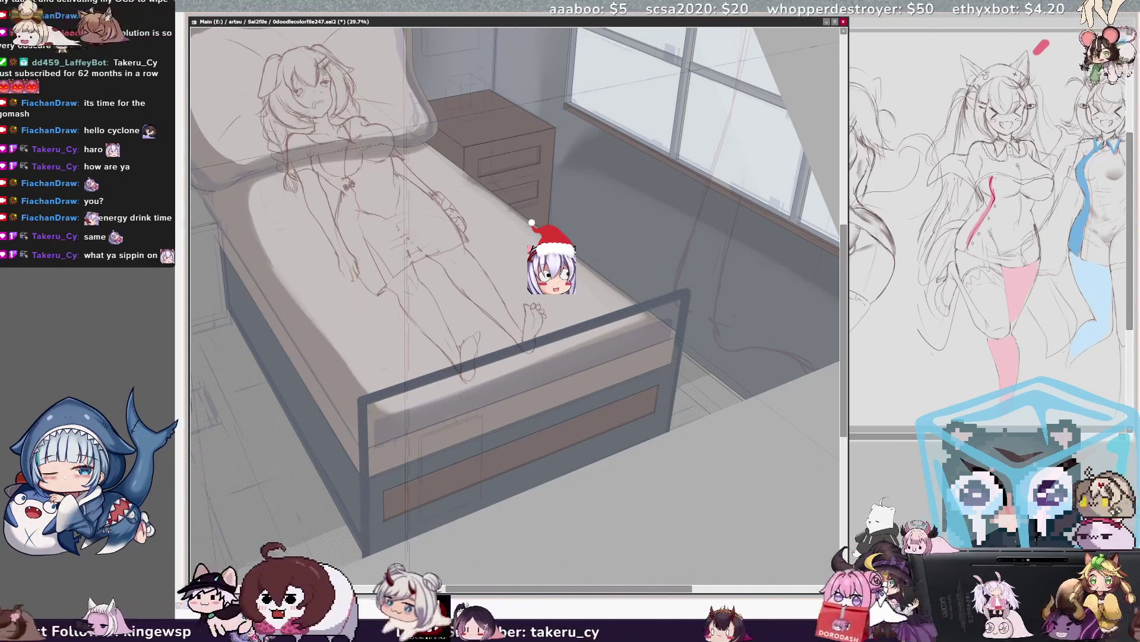
key("Delete")
key("Delete")
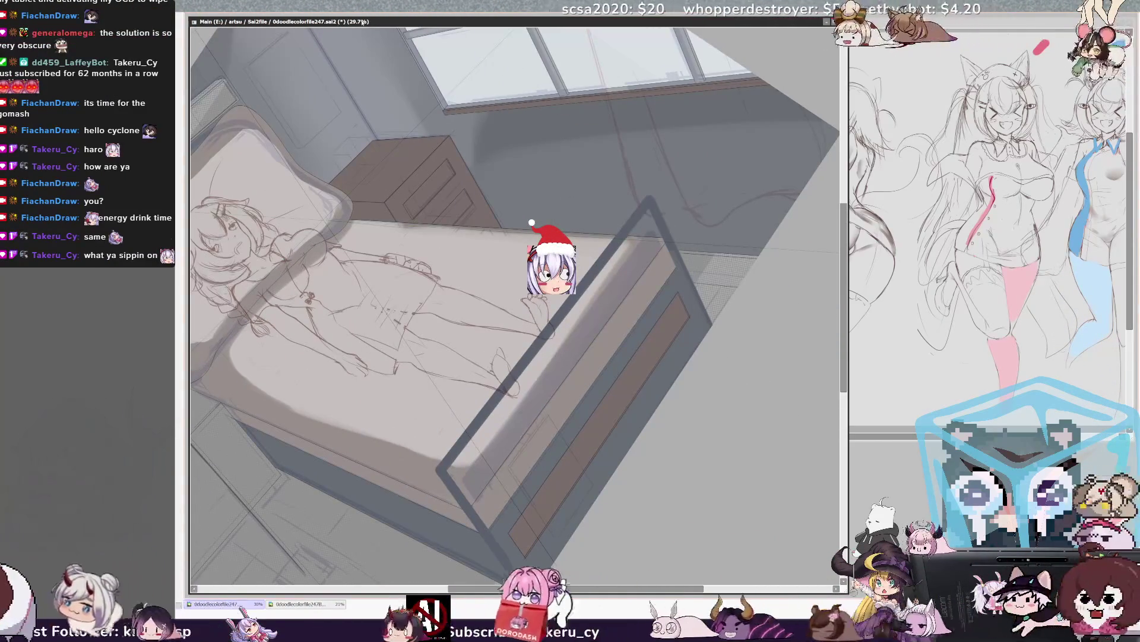
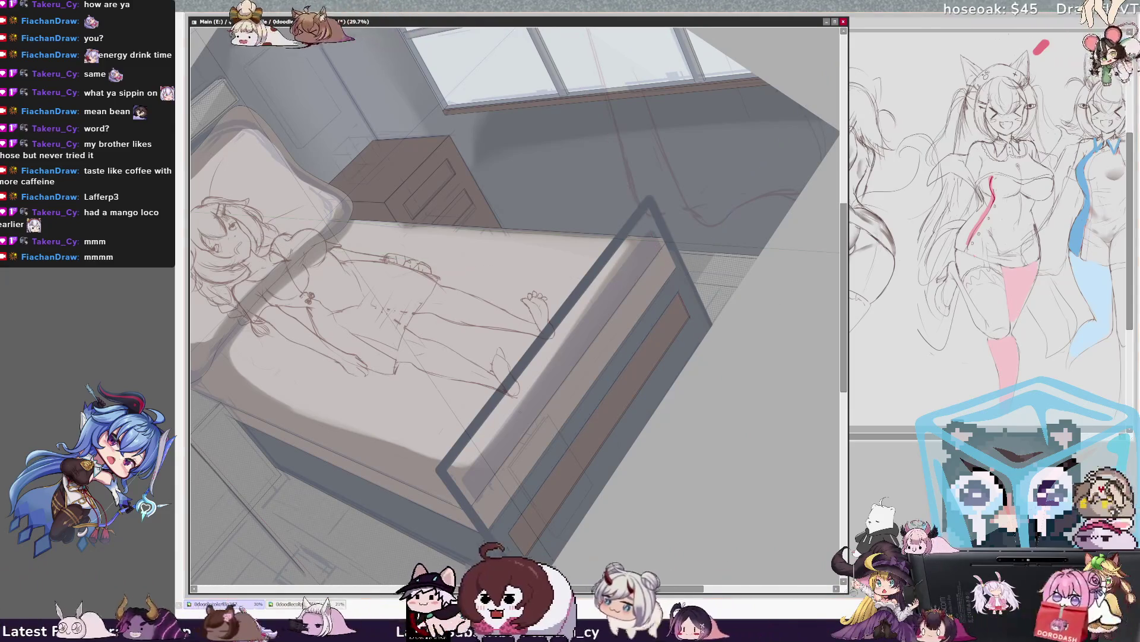
Step: Zoom the canvas to 50% and pan down-right onto the bed's footboard
scroll(515, 306, "up", 4)
left_click_drag(515, 306, 432, 140)
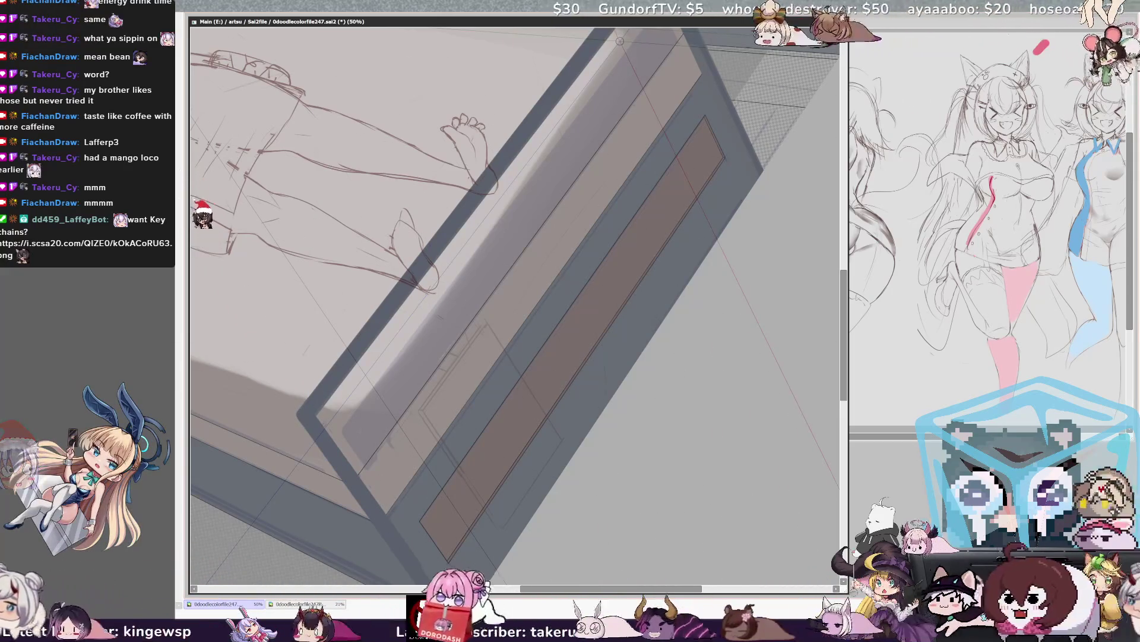
scroll(515, 304, "up", 5)
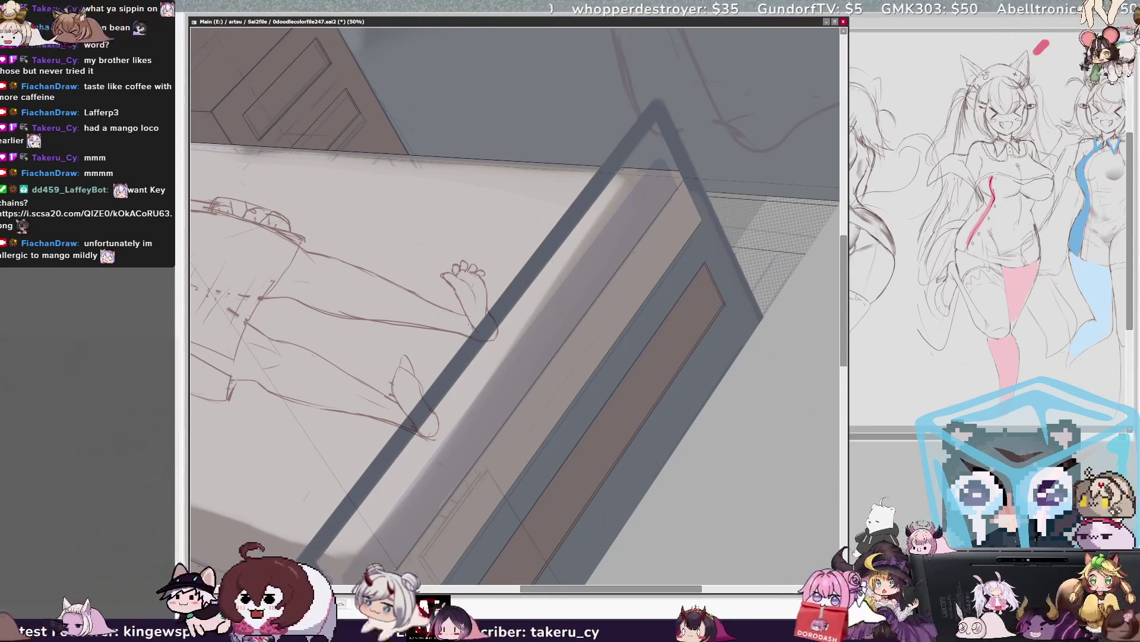
Step: Undo the faint sketch box lines near the footboard, then zoom out to 25% to show the whole bed
key("ctrl+z")
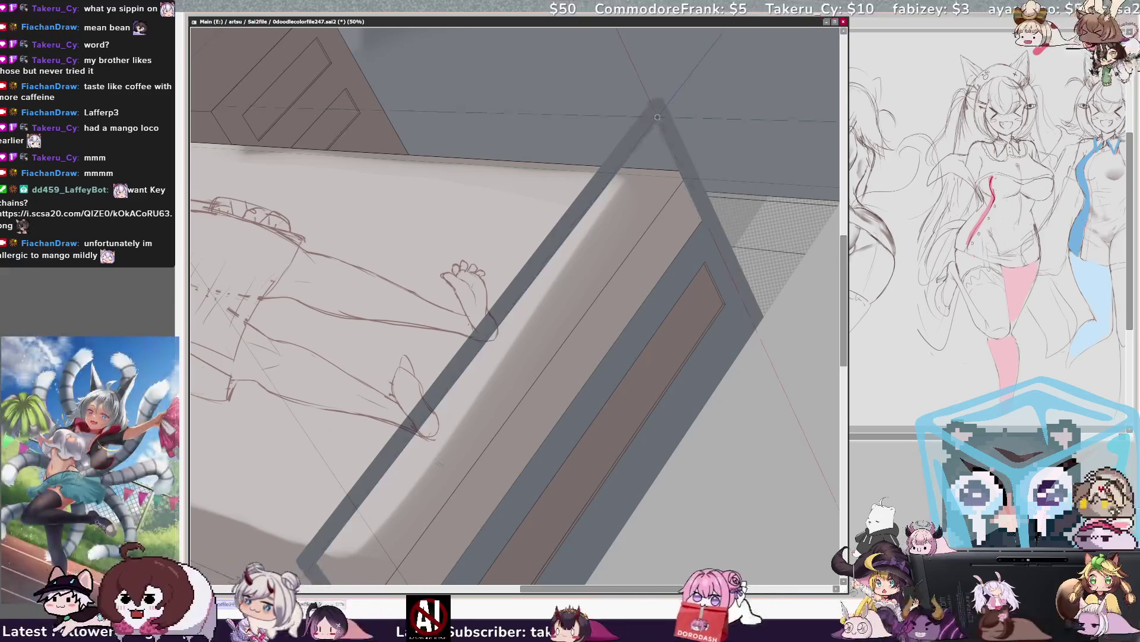
scroll(355, 271, "down", 5)
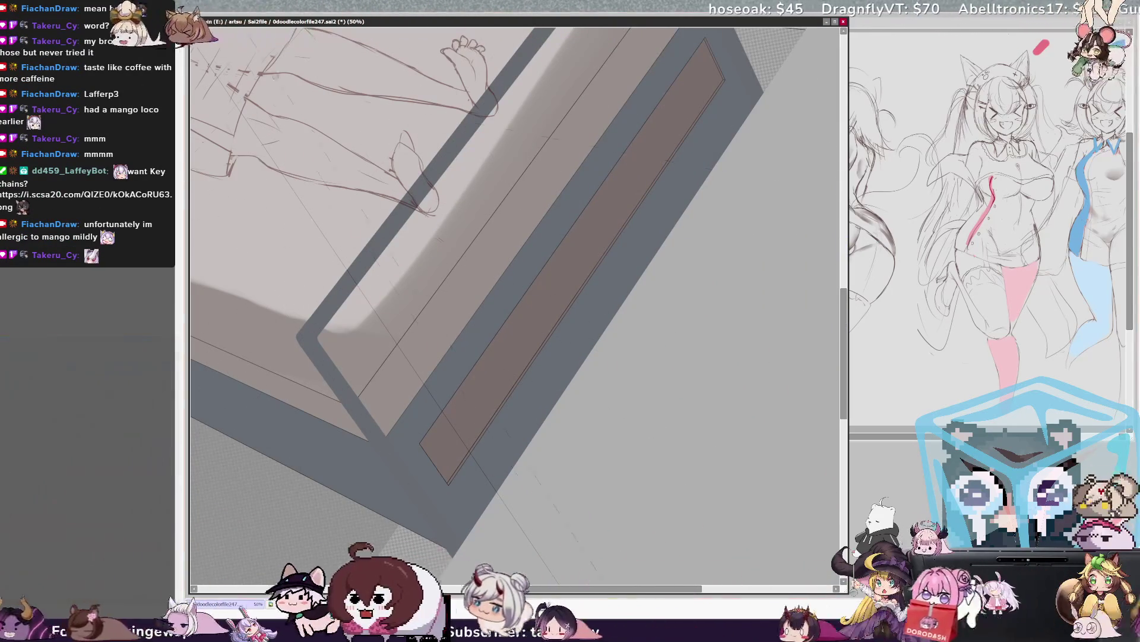
scroll(516, 303, "left", 1)
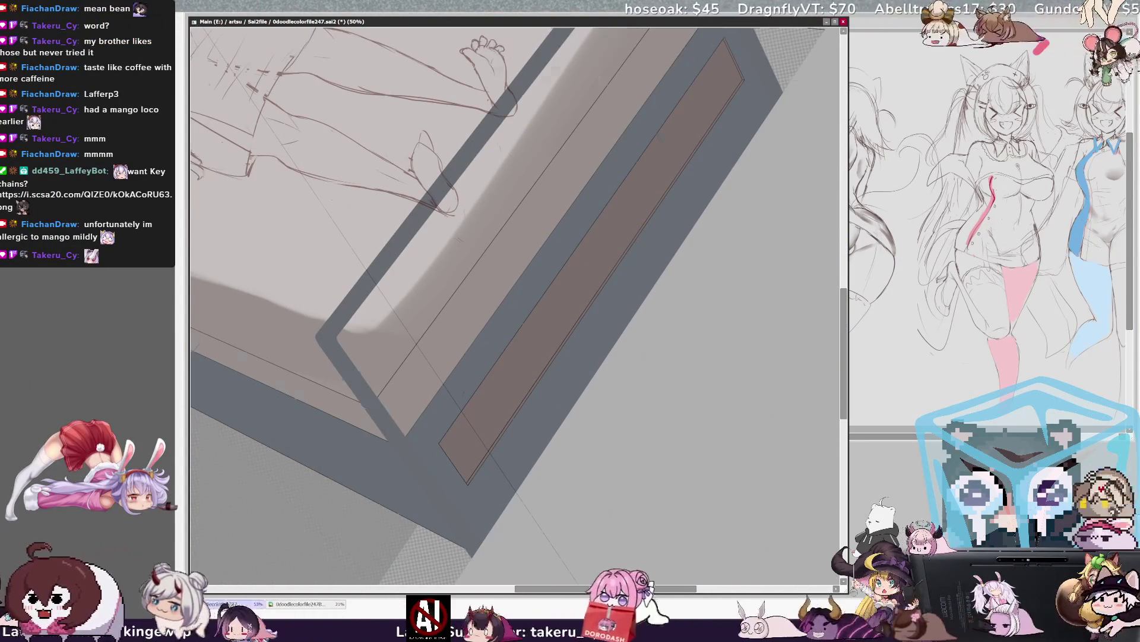
key("minus")
scroll(515, 303, "up", 4)
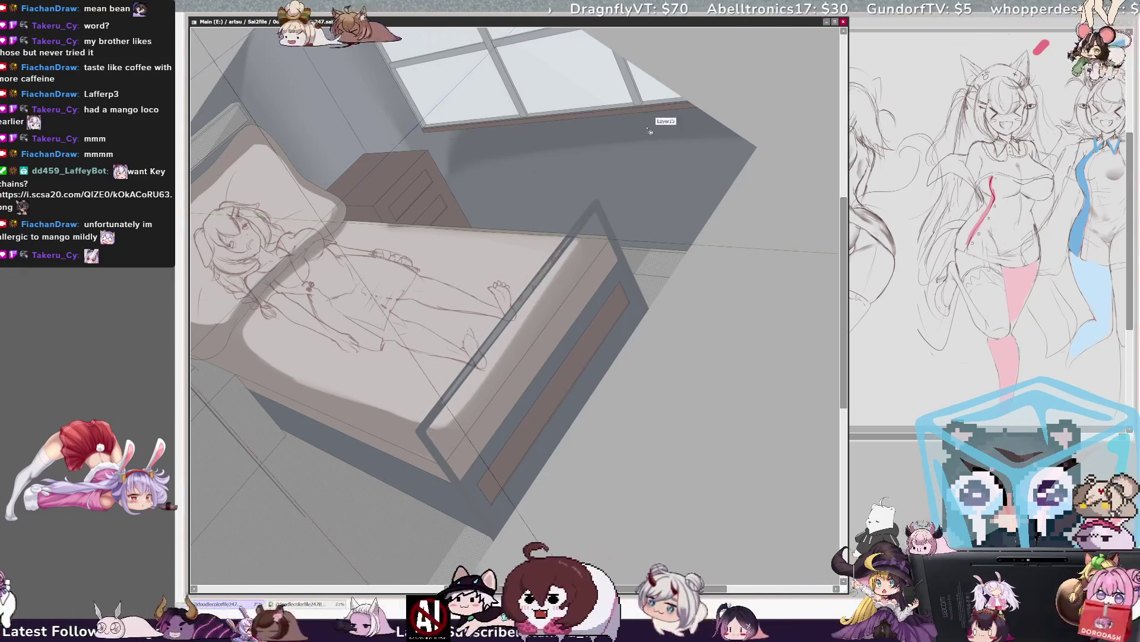
Step: Raise the brush size from 51 to 83 and rotate the bedroom view
key("bracketleft")
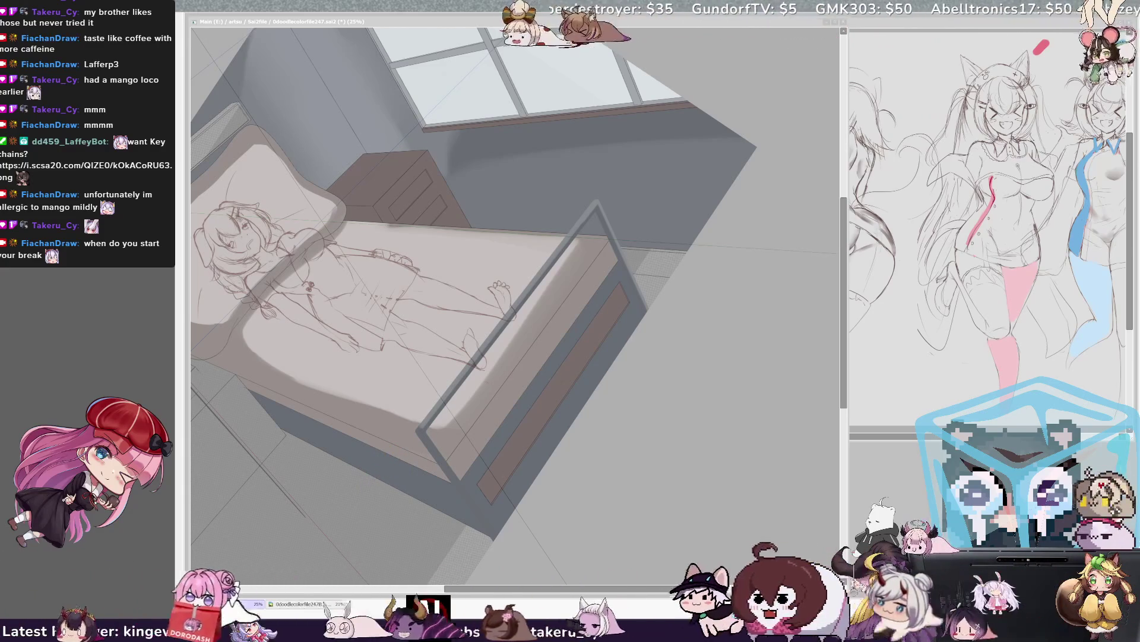
left_click(429, 443)
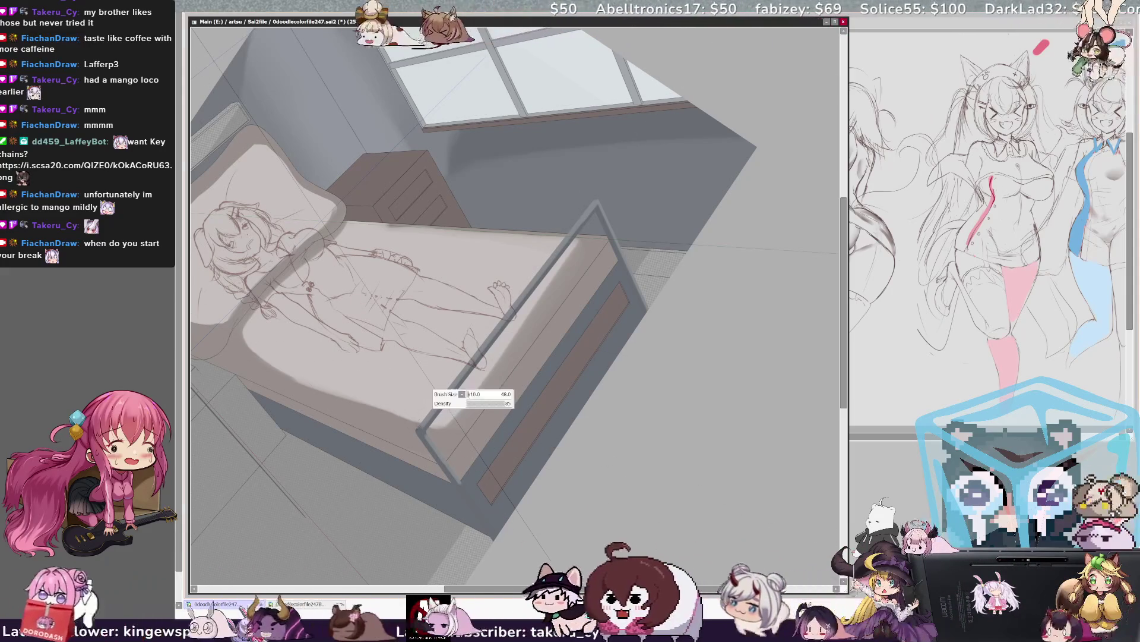
left_click_drag(463, 361, 475, 361)
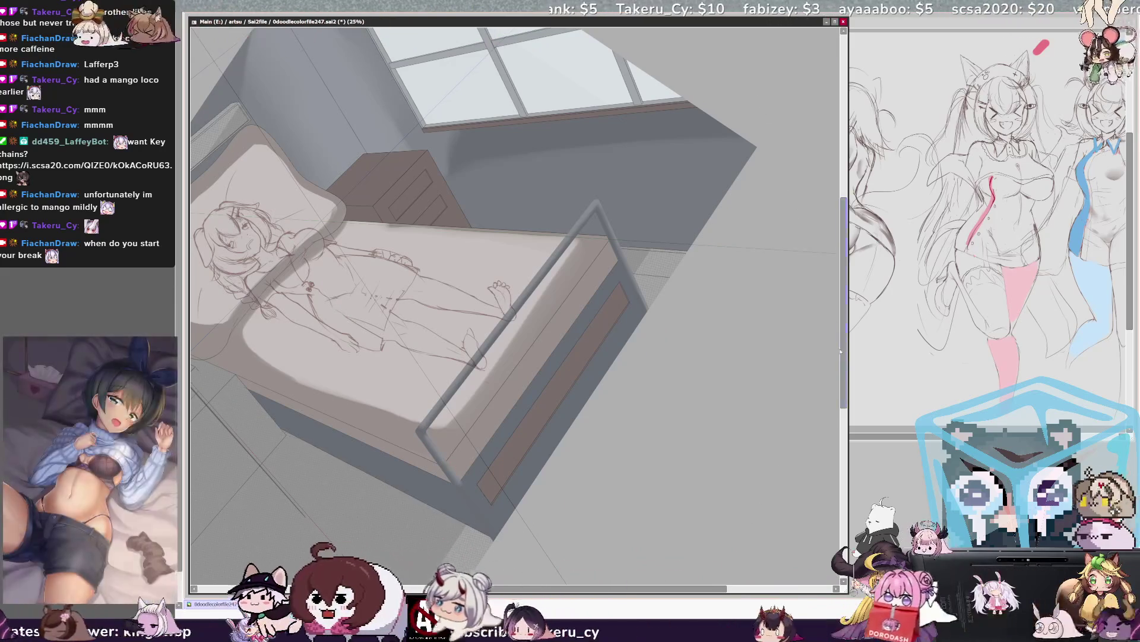
scroll(517, 306, "up", 2)
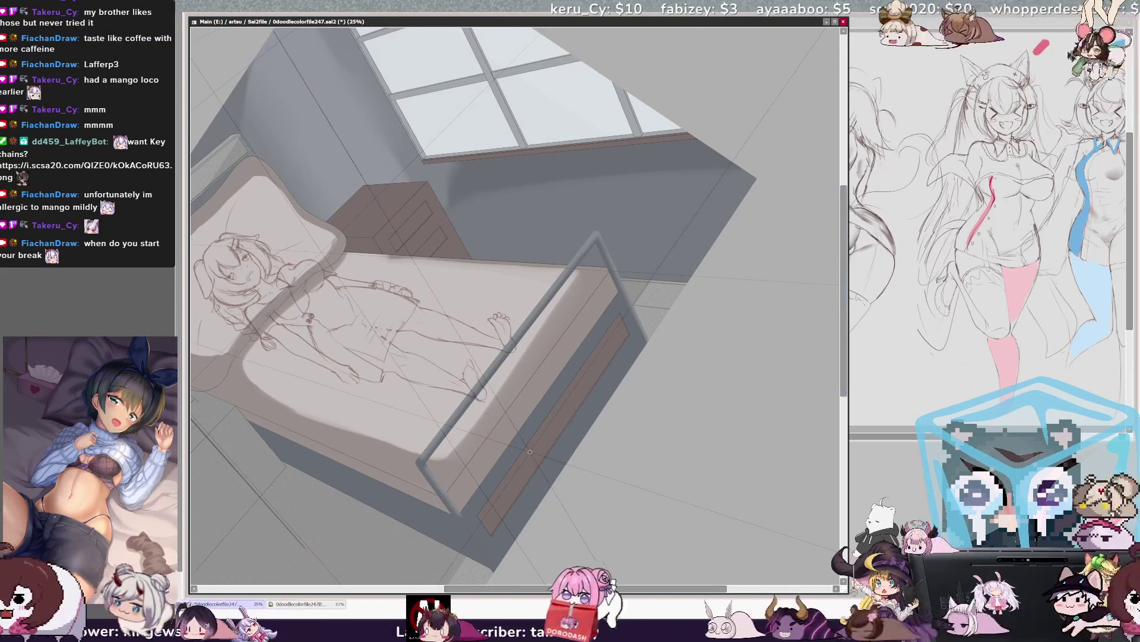
key("End")
key("End")
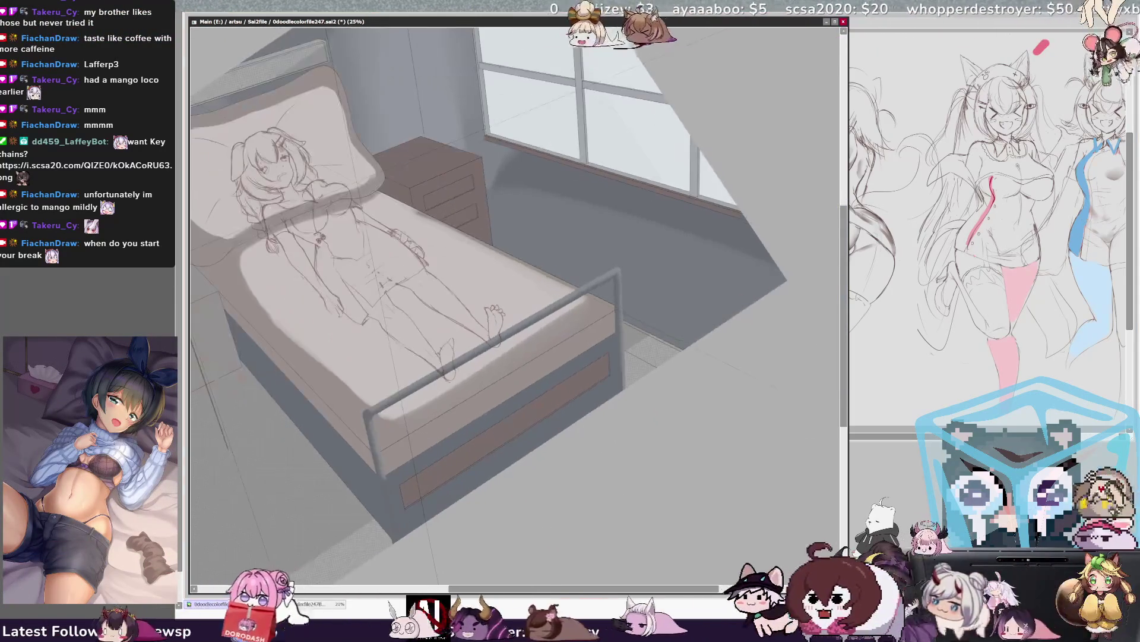
Step: Rotate the view upright, undo the figure tweaks, and free-transform the girl's sketch from its top corner
key("Delete")
key("Delete")
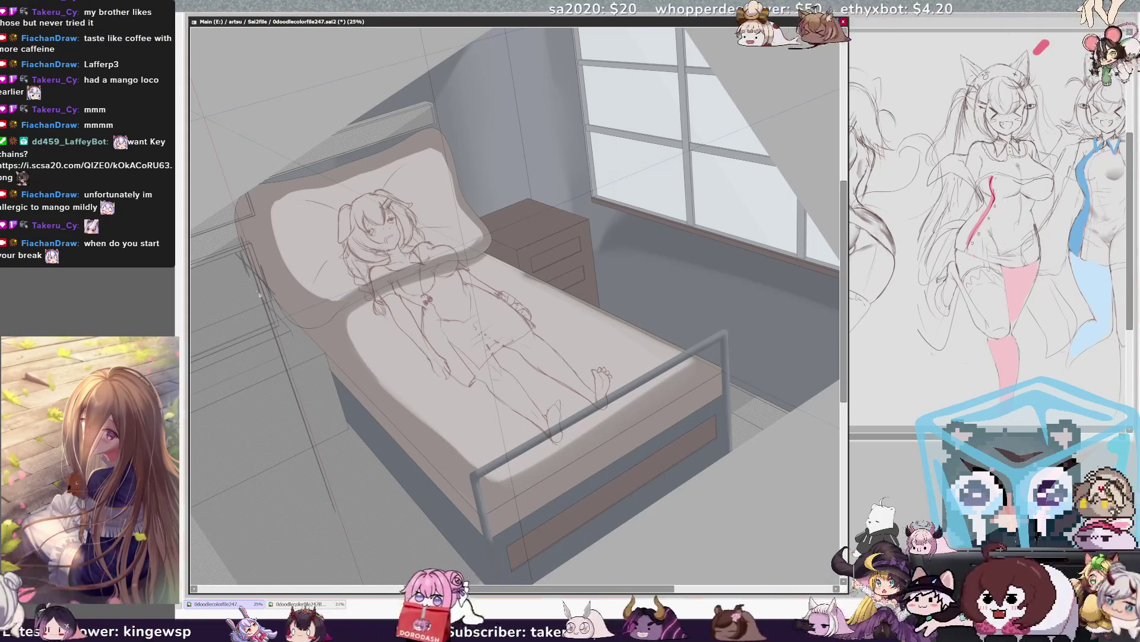
key("ctrl+z")
key("ctrl+z")
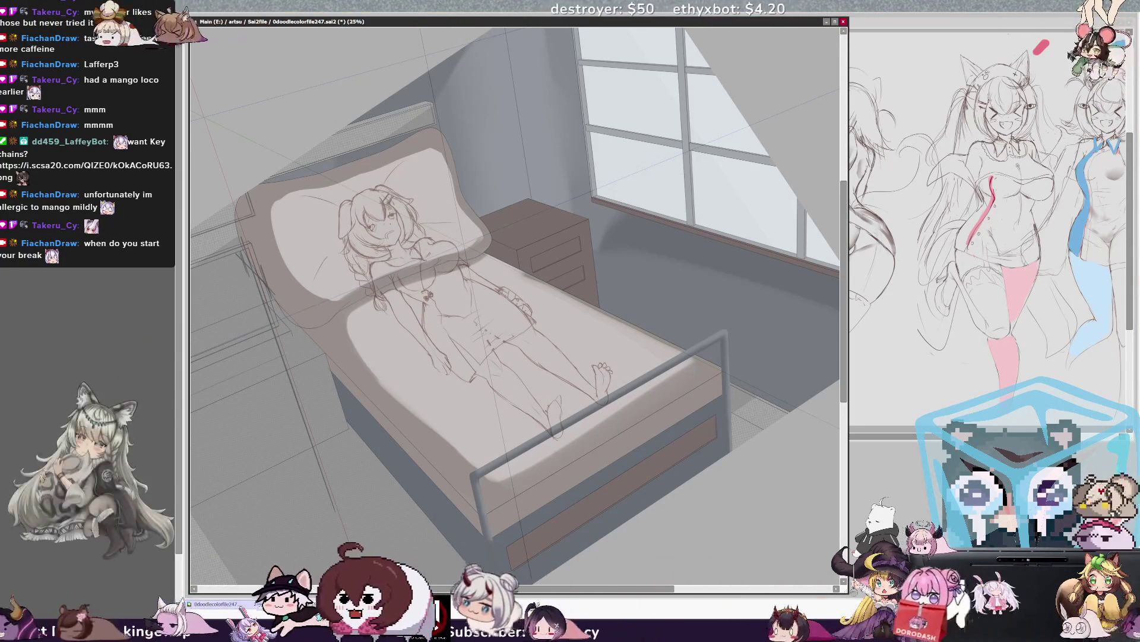
key("ctrl+t")
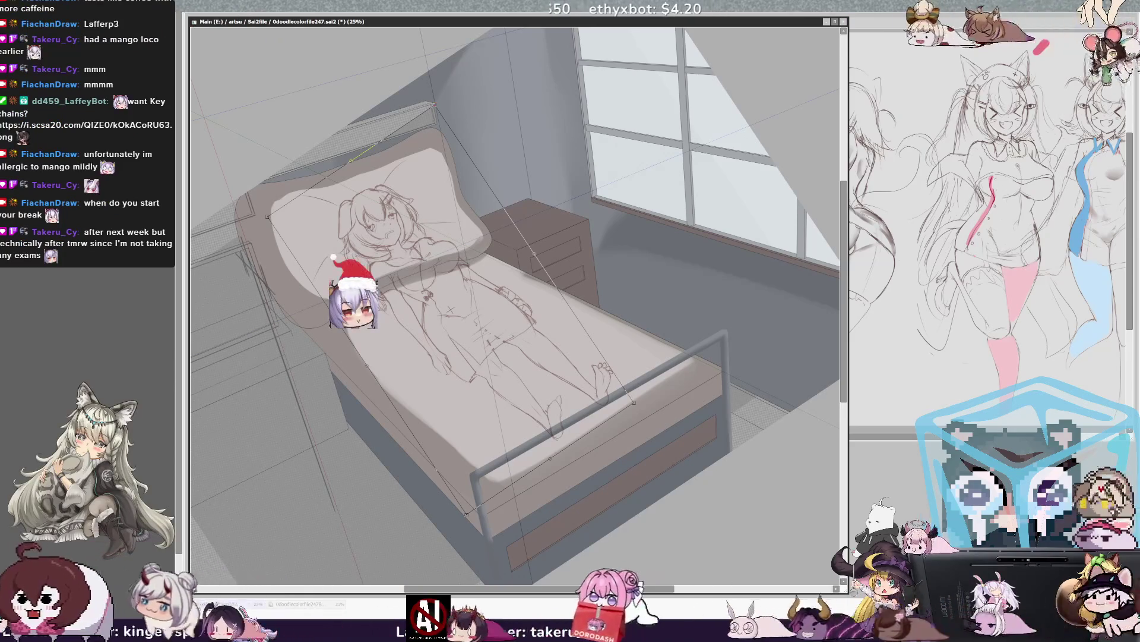
left_click_drag(433, 105, 434, 98)
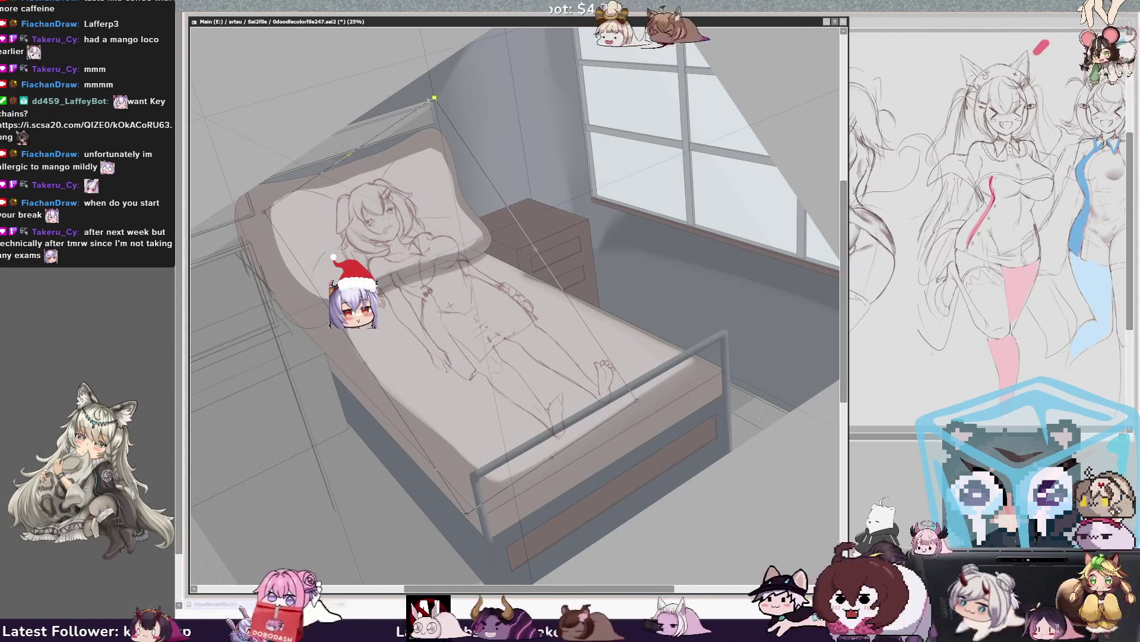
Step: Scale the girl sketch up slightly, rotate it a little, nudge it left, and apply the transform
left_click_drag(655, 400, 660, 402)
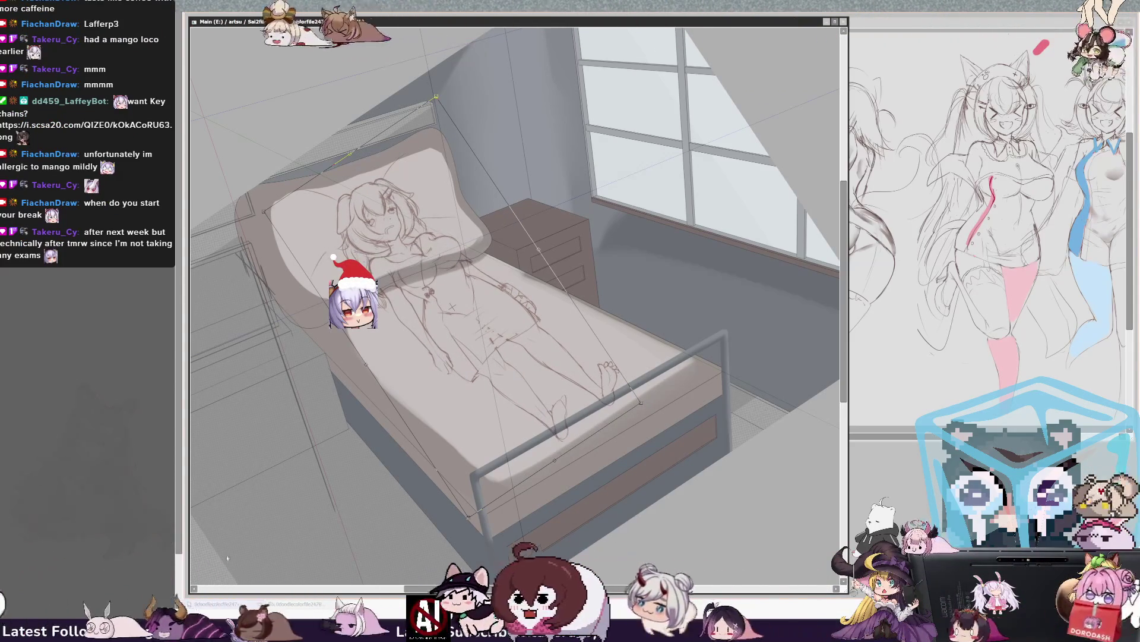
left_click_drag(698, 403, 702, 408)
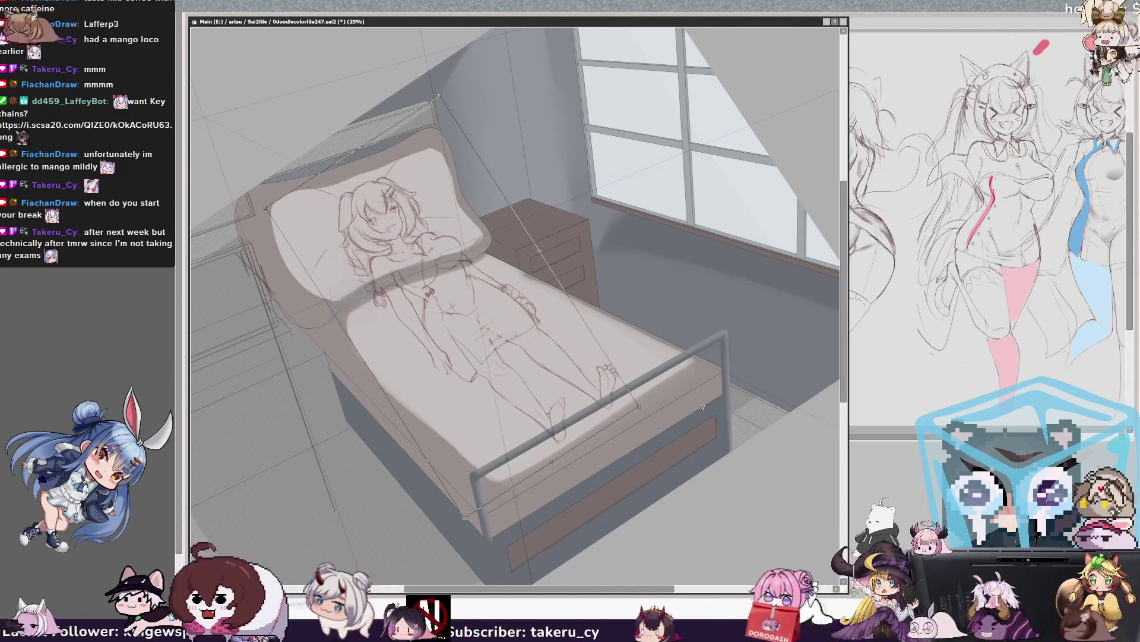
left_click_drag(574, 379, 572, 379)
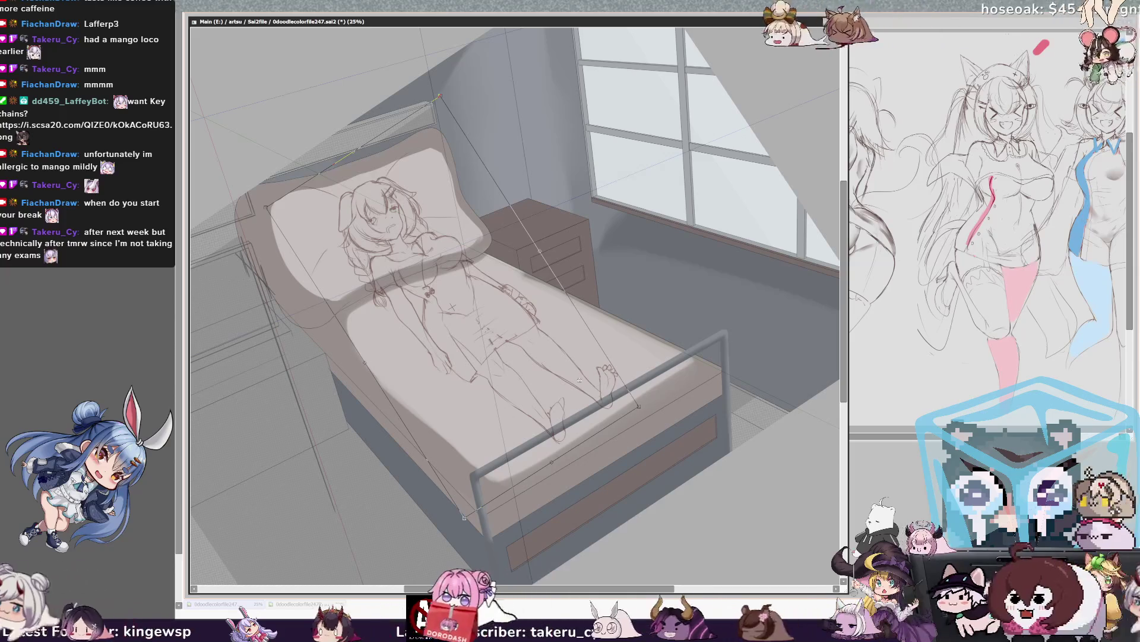
key("Return")
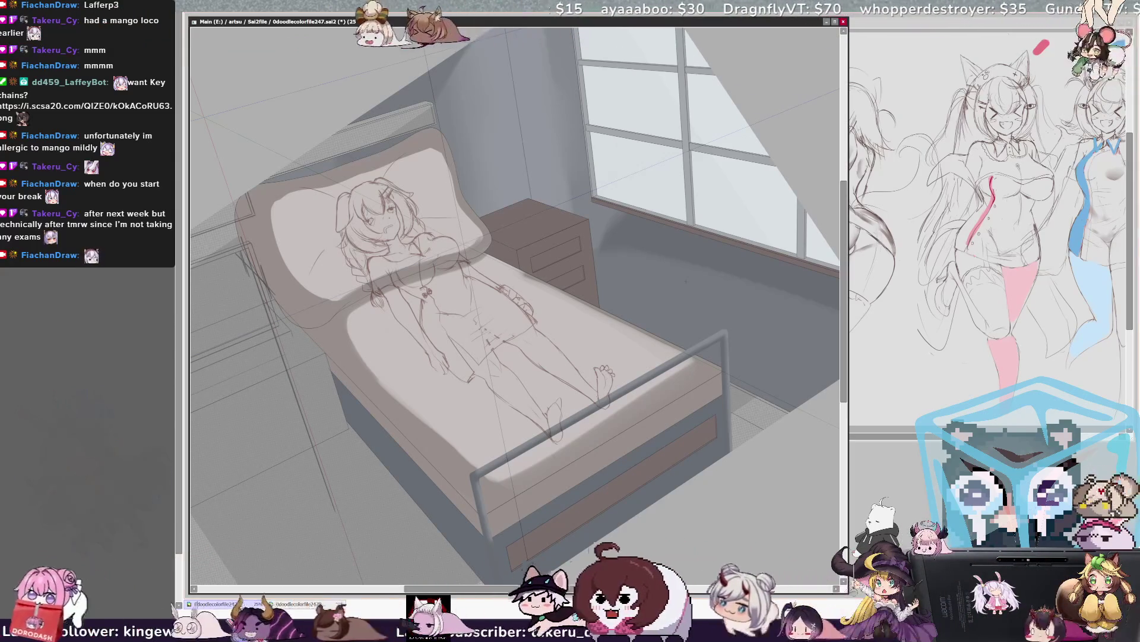
key("End")
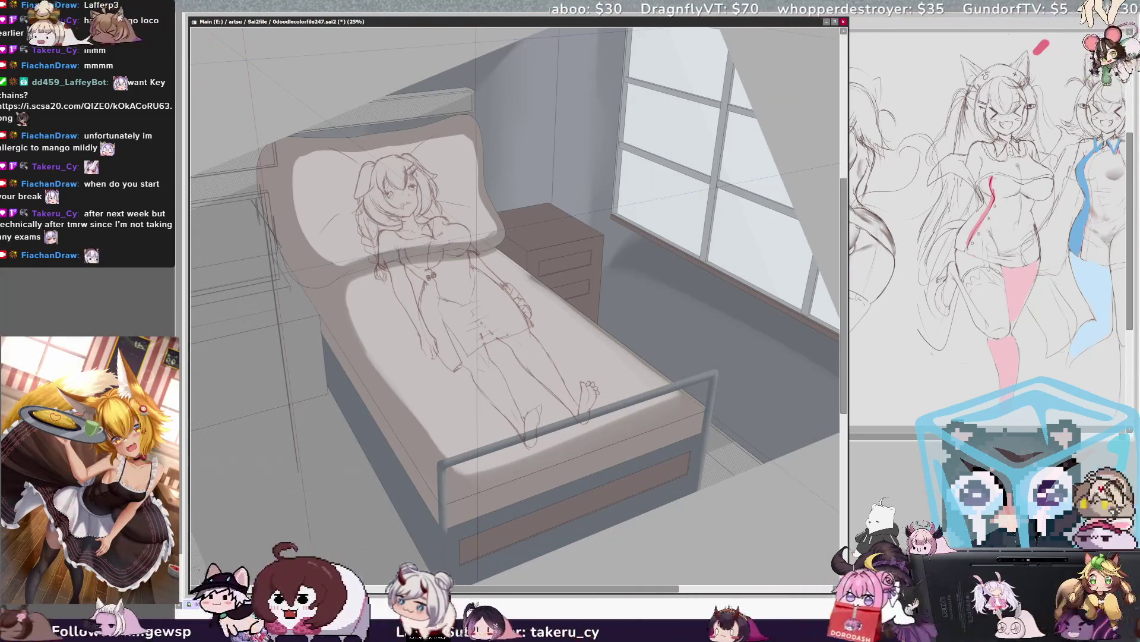
Step: Rotate the canvas view clockwise, then ease it back slightly counter-clockwise
key("End")
key("Delete")
key("Delete")
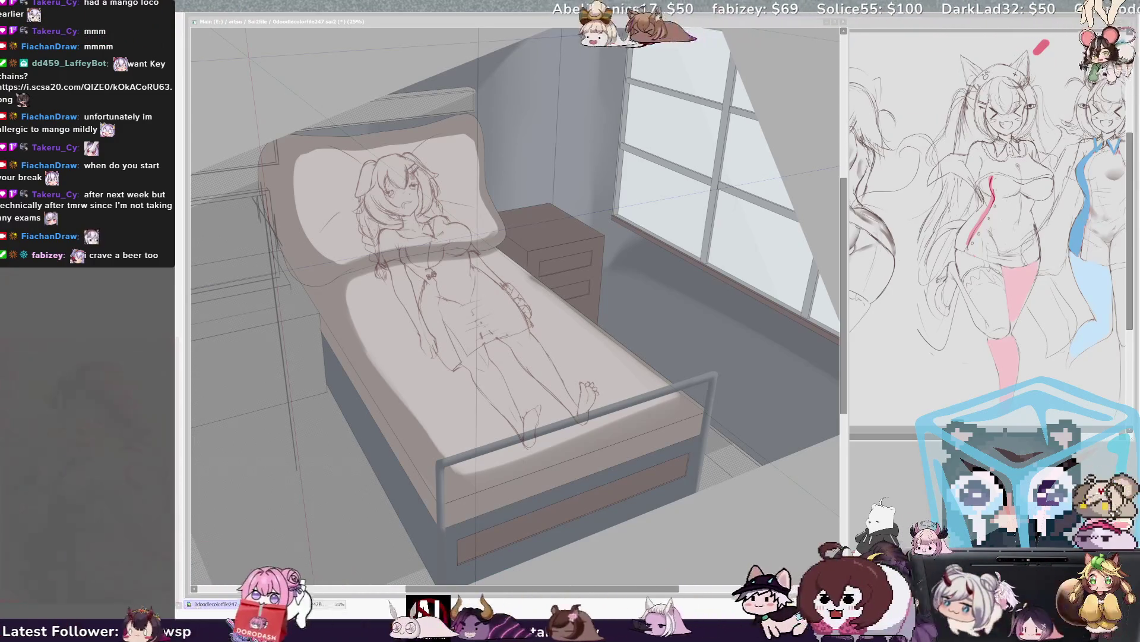
left_click(611, 260)
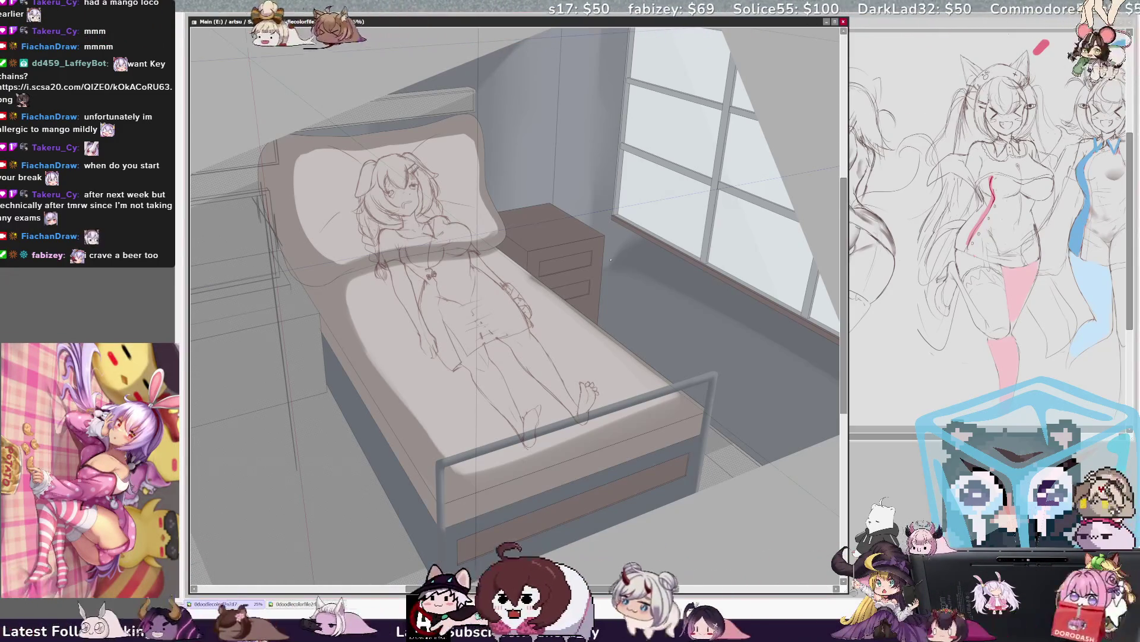
Step: Turn the lassoed foot sketch to a new angle and move it down-left on the bed
left_click_drag(611, 259, 392, 39)
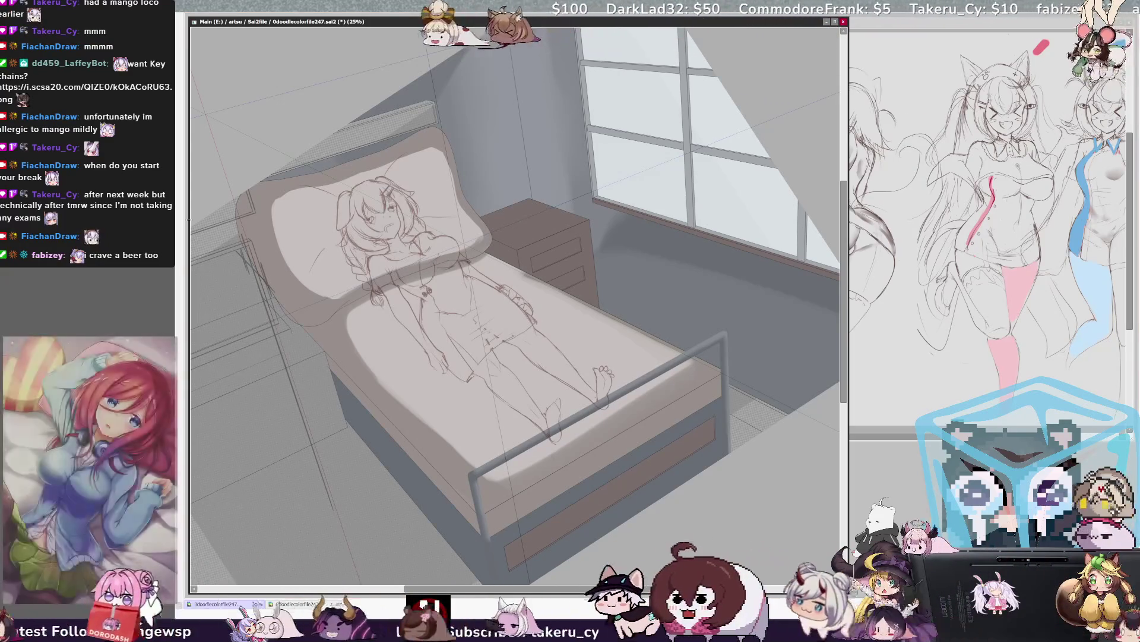
key("End")
key("End")
key("Delete")
key("Delete")
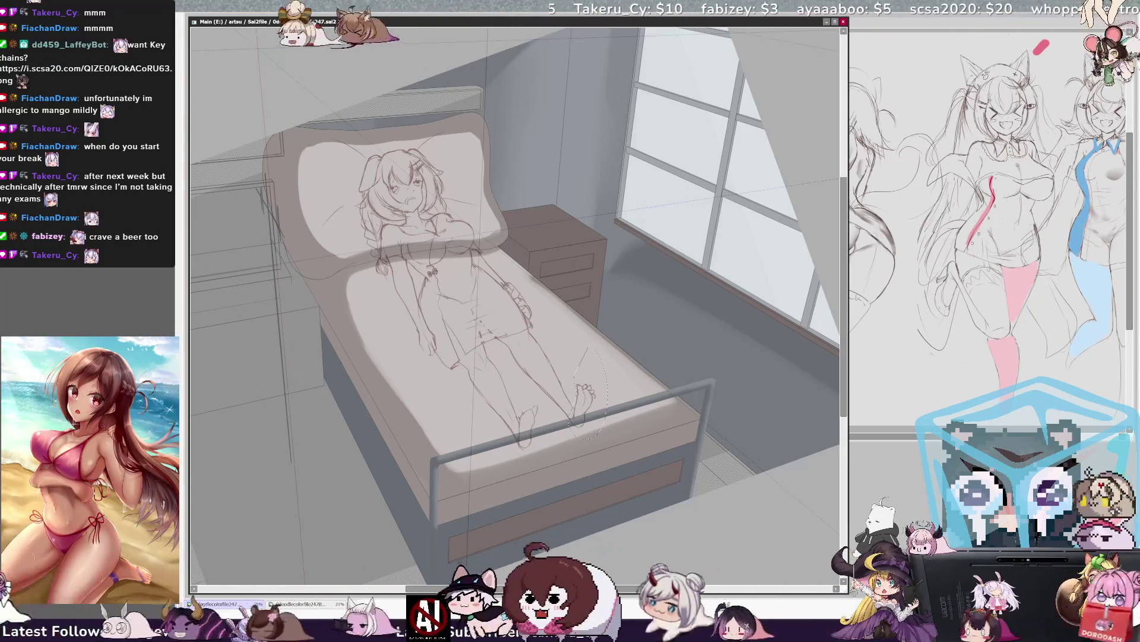
key("ctrl+d")
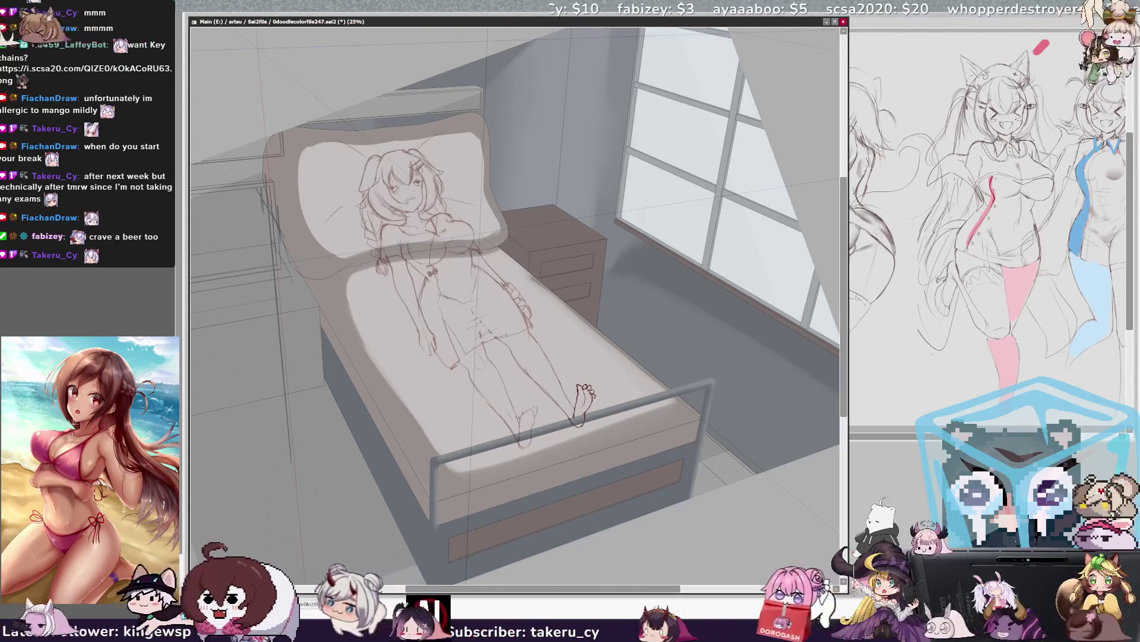
left_click_drag(618, 410, 633, 433)
left_click_drag(573, 398, 519, 425)
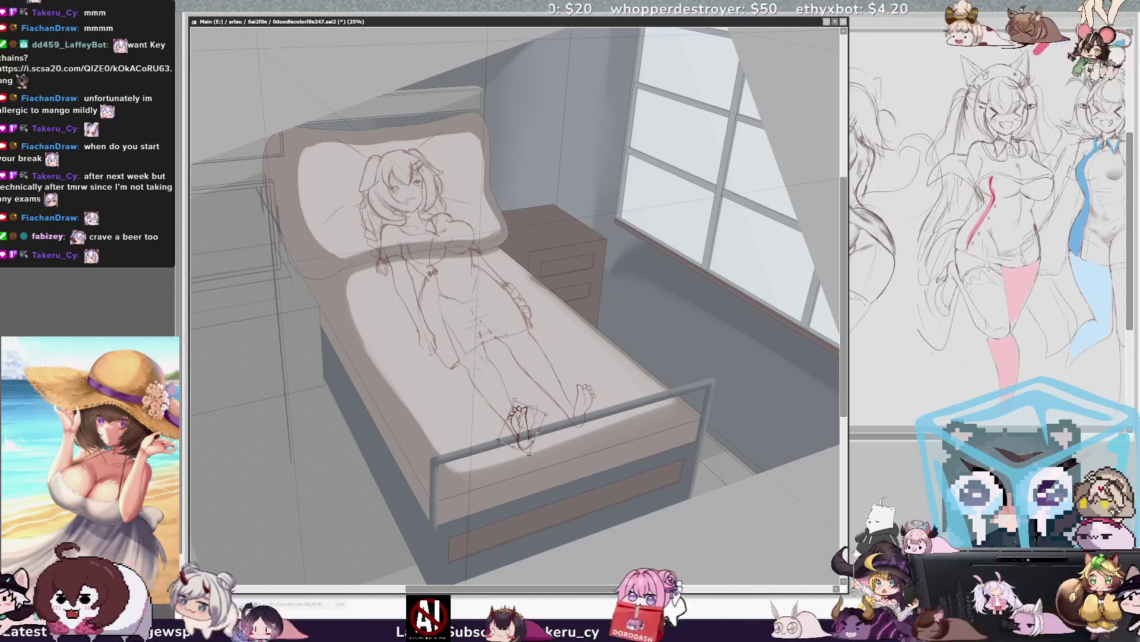
key("Return")
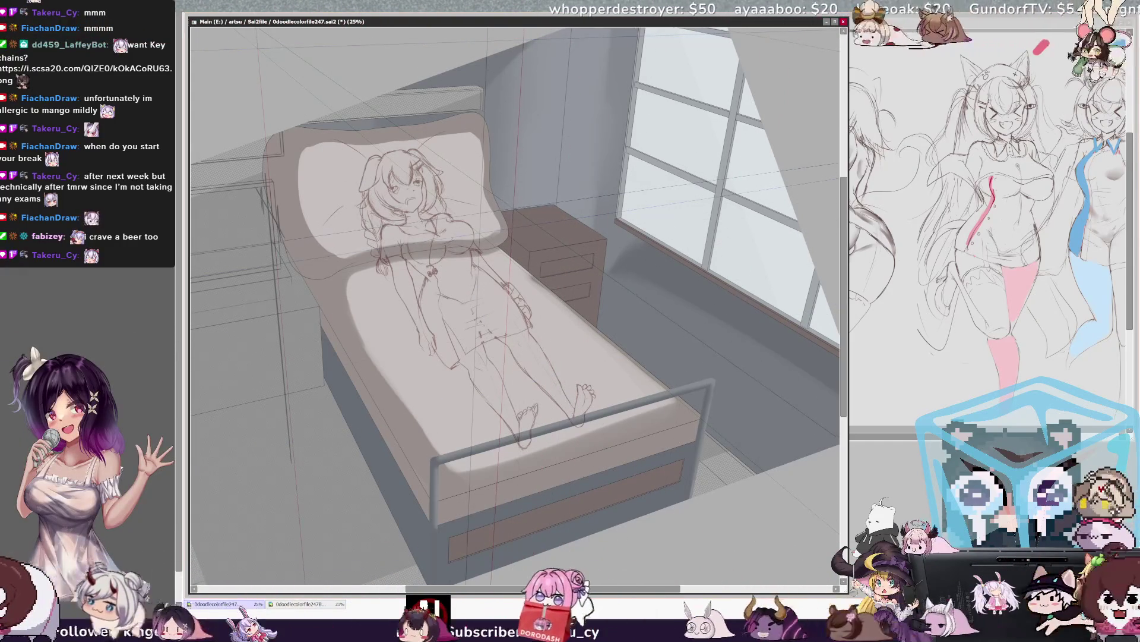
mouse_move(541, 590)
left_mouse_down()
mouse_move(552, 590)
mouse_move(542, 590)
left_mouse_up()
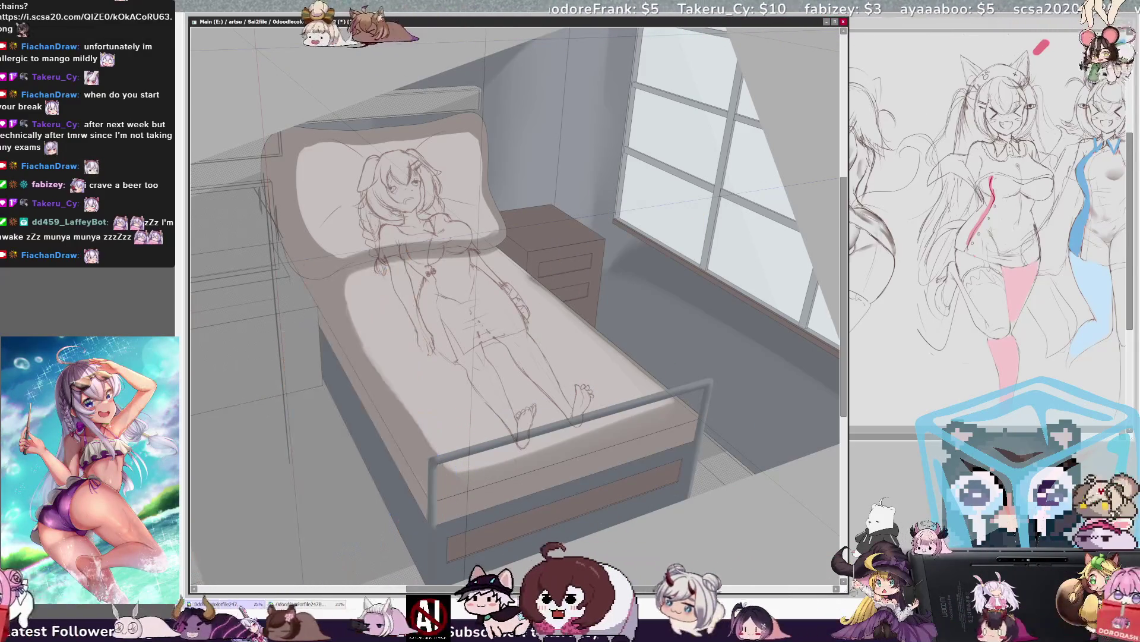
Step: Pan left to the foreground box and undo the nightstand's drawer lines
left_click_drag(535, 588, 502, 589)
mouse_move(599, 588)
left_mouse_down()
mouse_move(608, 590)
mouse_move(572, 588)
left_mouse_up()
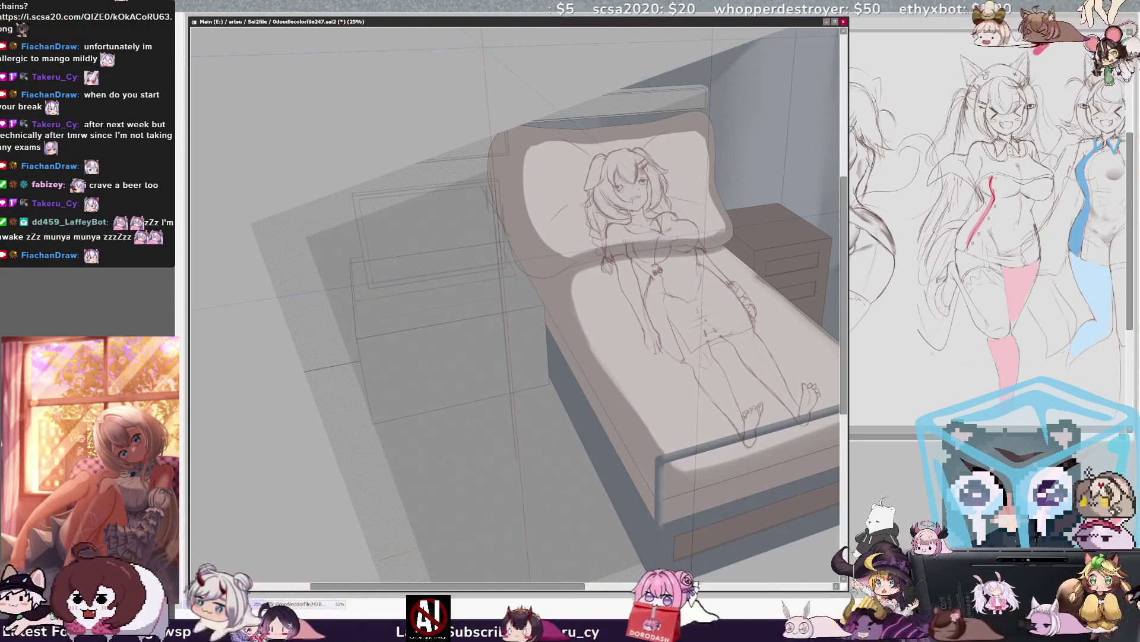
key("ctrl+z")
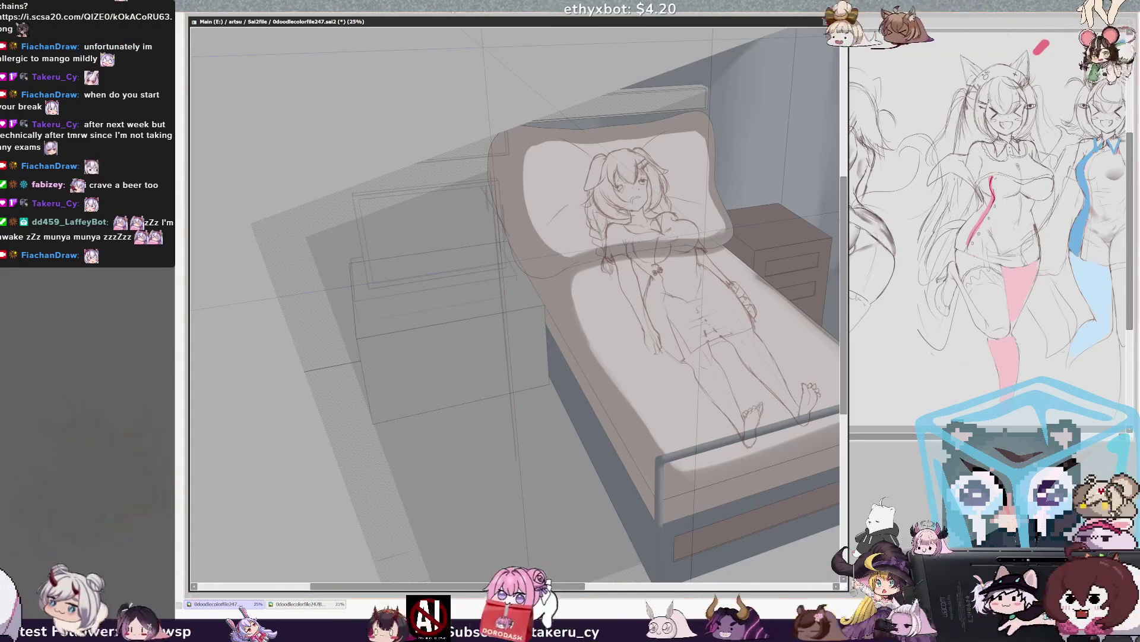
Step: Zoom from 25% to 50% on the bed and foreground box area
scroll(515, 303, "up", 2)
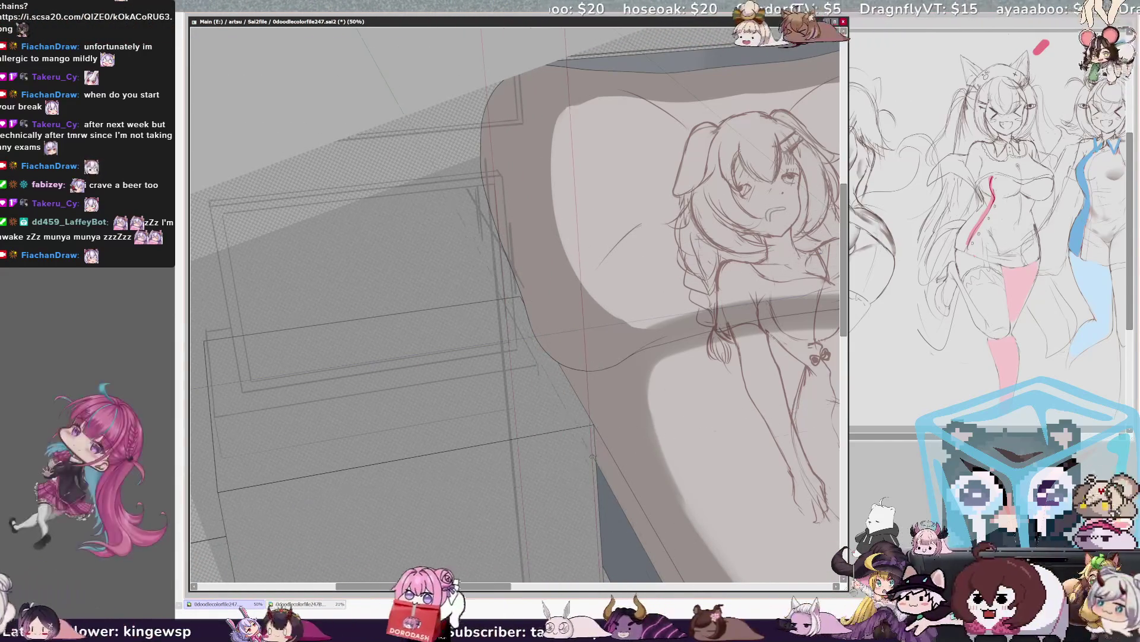
Step: Pan the view down, right and back up to centre the box sketch beside the bed
left_click_drag(845, 324, 845, 344)
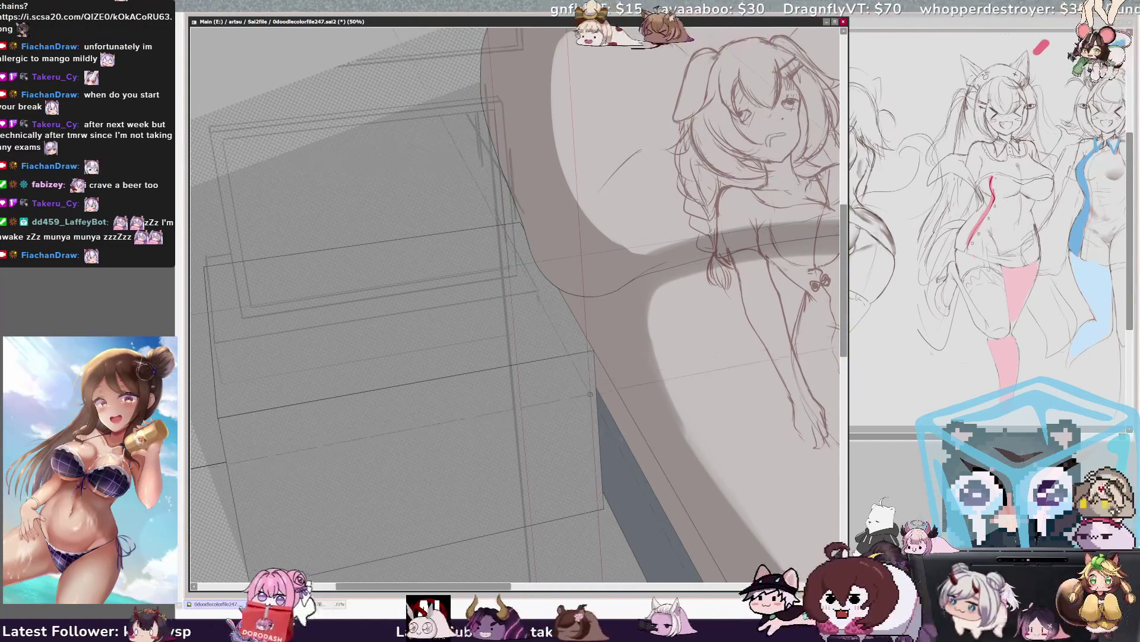
left_click_drag(605, 331, 695, 331)
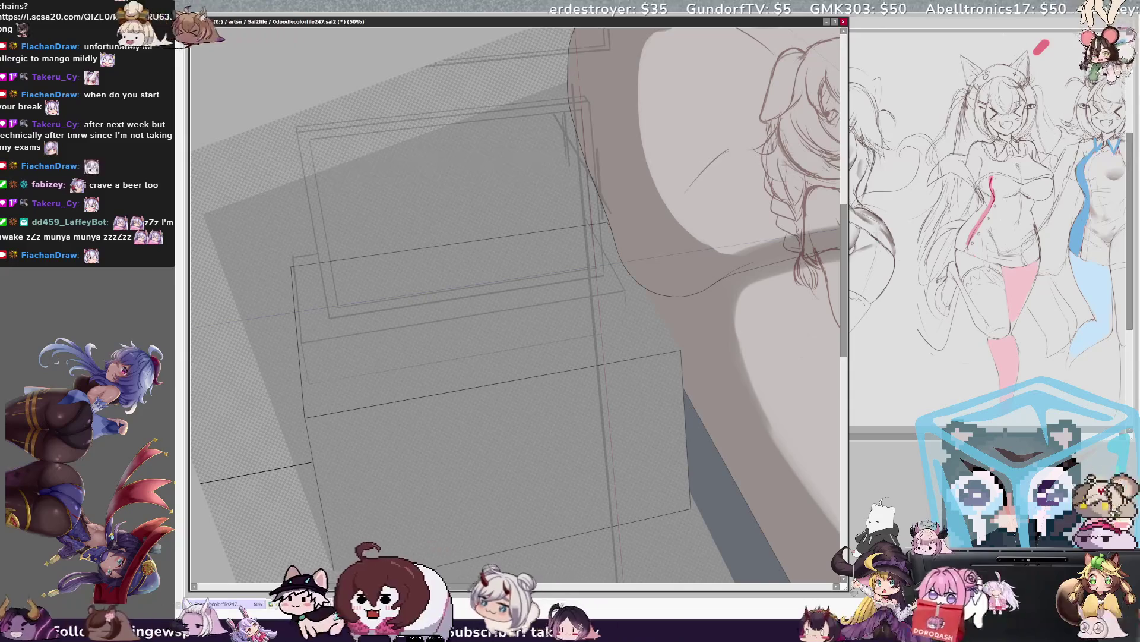
left_click_drag(843, 305, 843, 270)
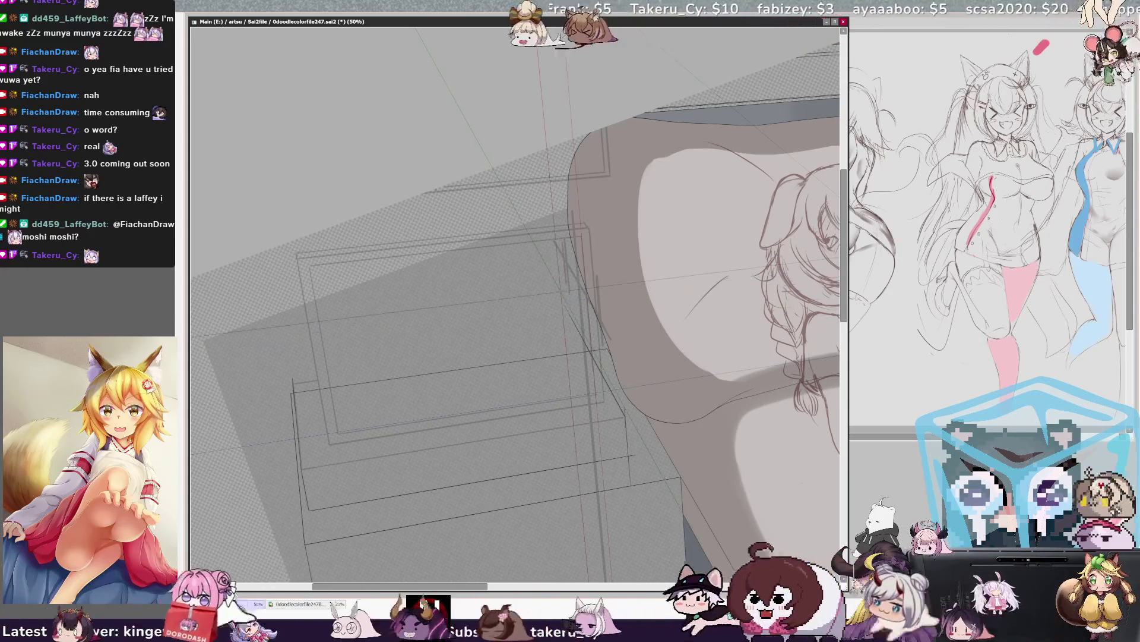
key("Insert")
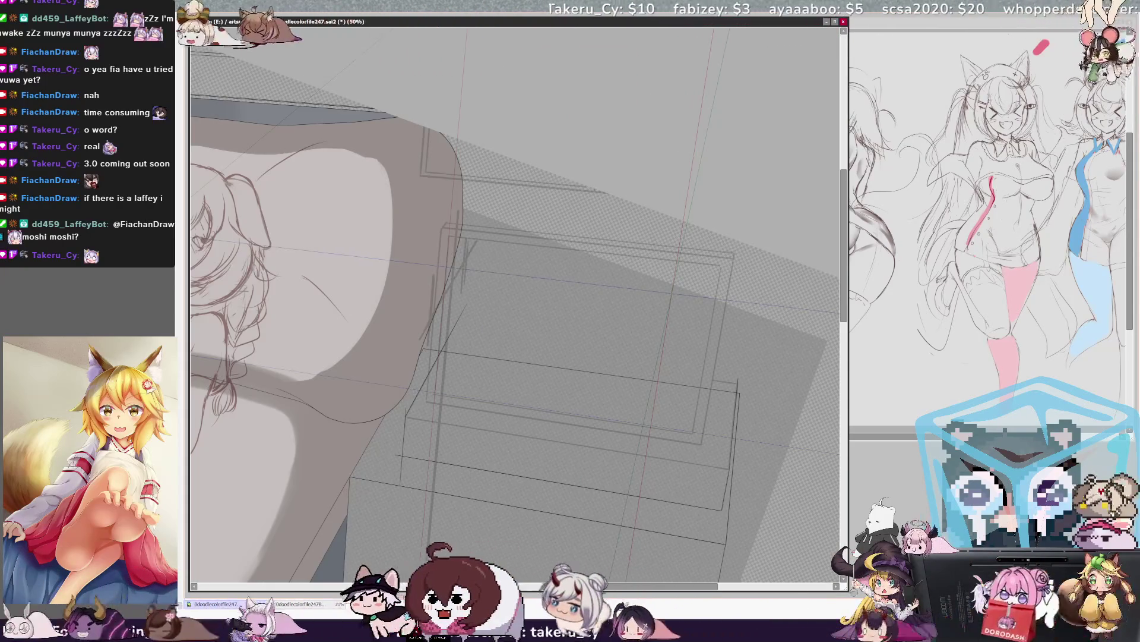
key("Insert")
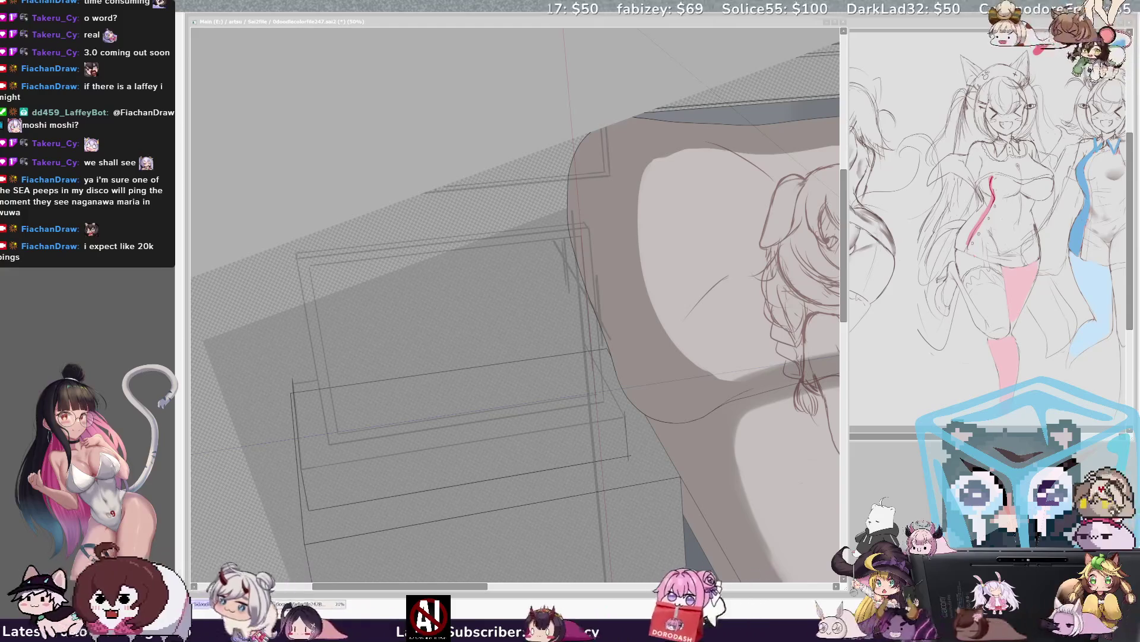
Step: Zoom the canvas to 100% and pan to center the foreground box's left corner
scroll(451, 332, "up", 4)
left_click_drag(370, 433, 321, 484)
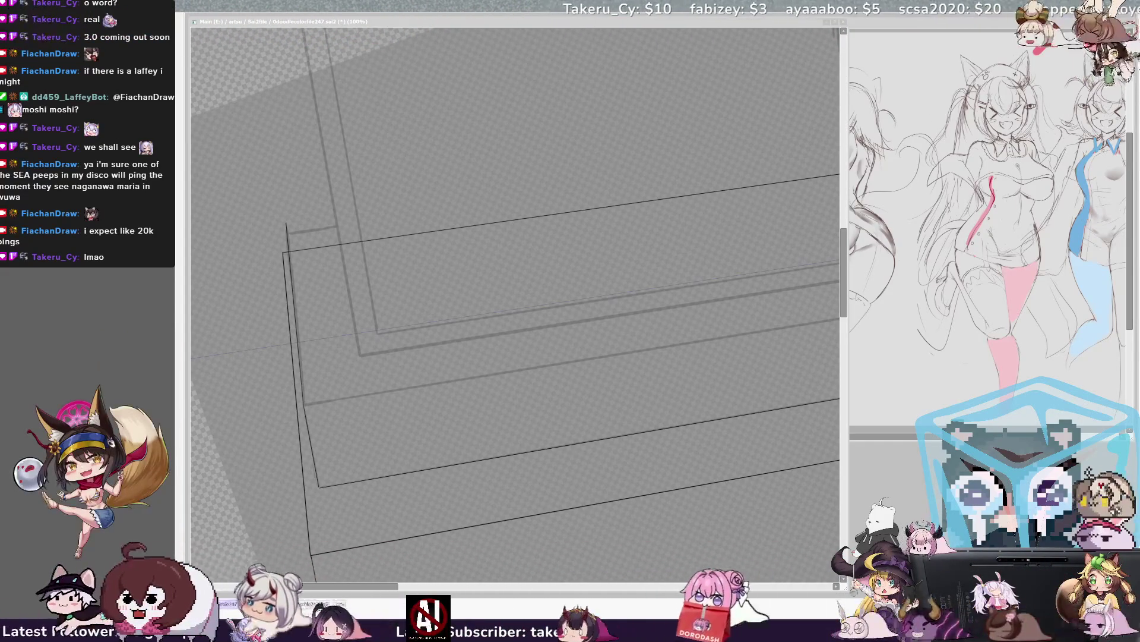
key("alt+Tab")
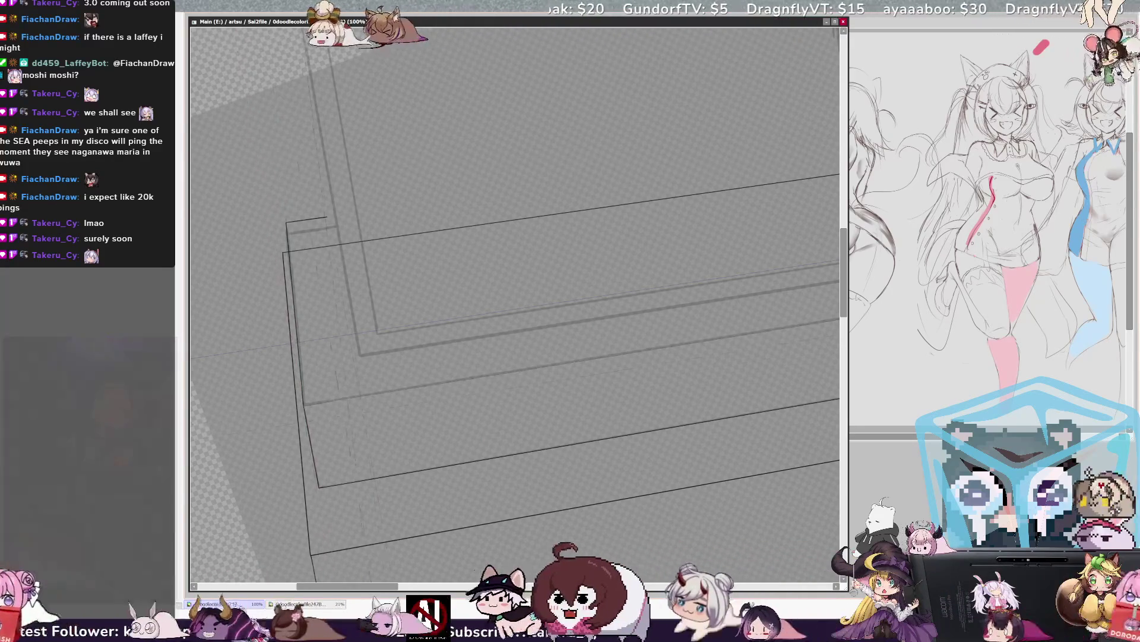
key("ctrl+minus")
Step: Sketch the girl lying on the bed's pillow with the pen tool, then zoom to 75%
scroll(516, 304, "right", 3)
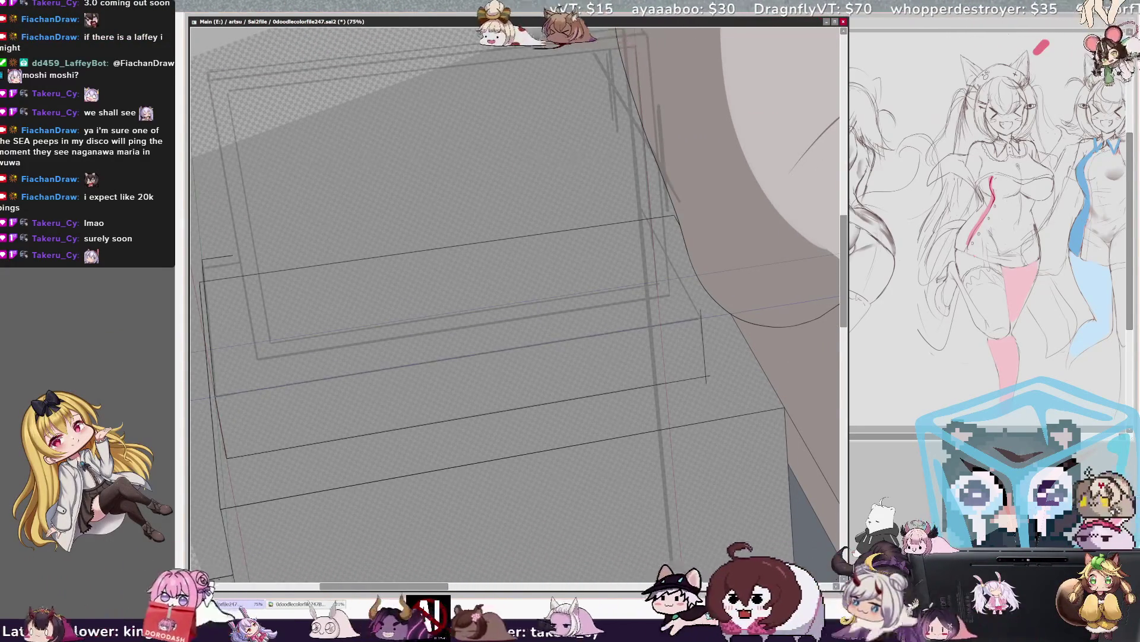
mouse_move(542, 343)
left_mouse_down()
mouse_move(658, 323)
mouse_move(711, 580)
left_mouse_up()
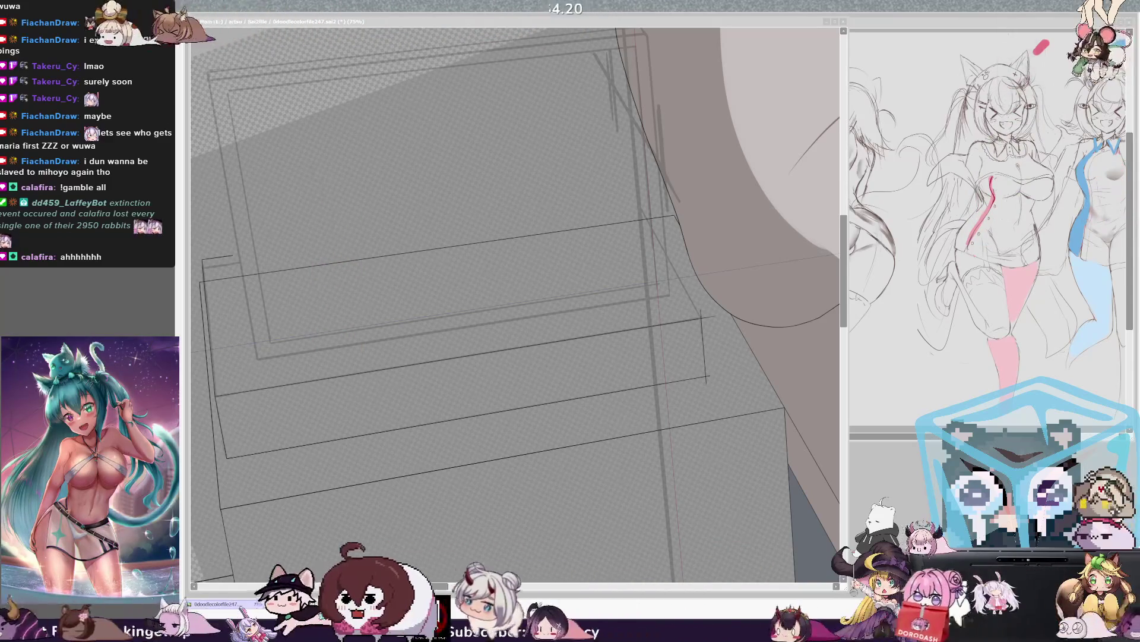
key("alt+Tab")
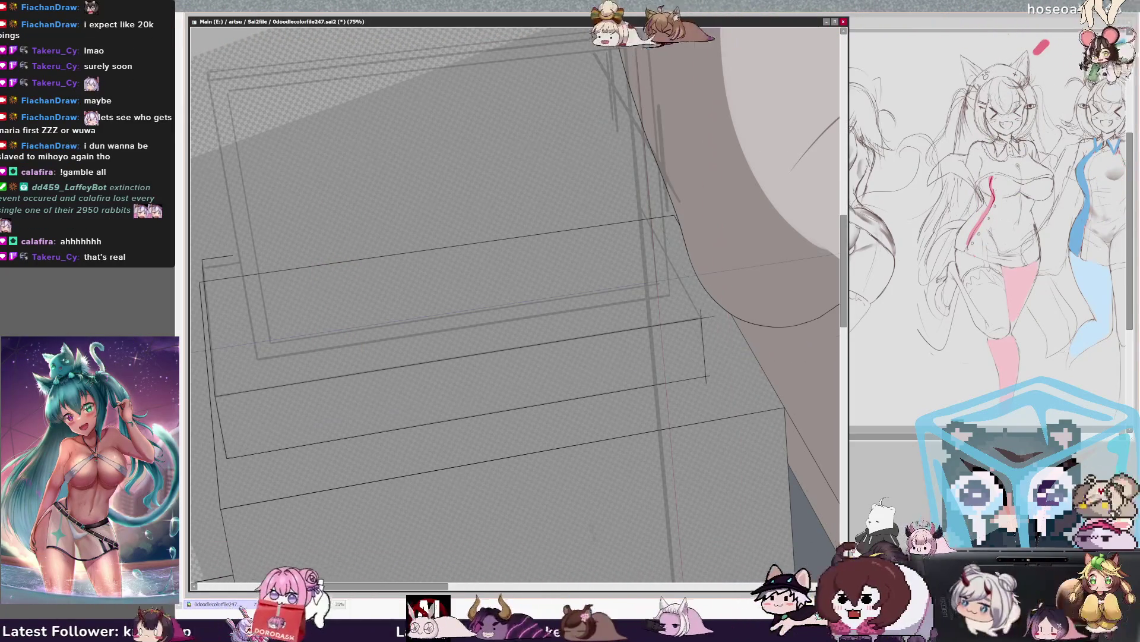
left_click_drag(791, 214, 848, 309)
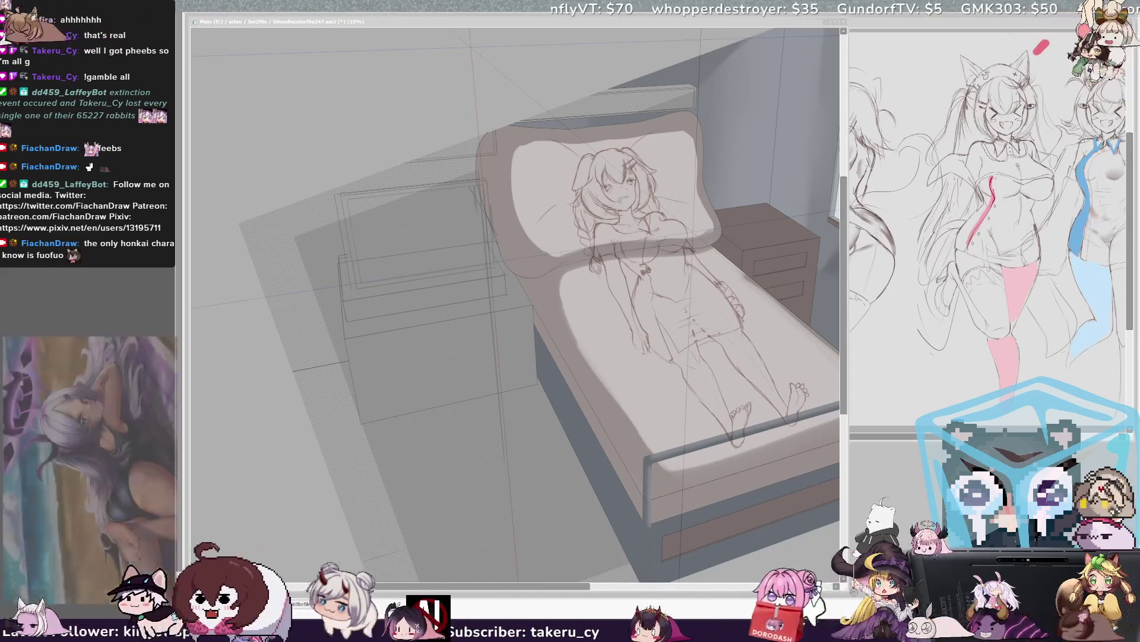
key("ctrl+plus")
key("ctrl+plus")
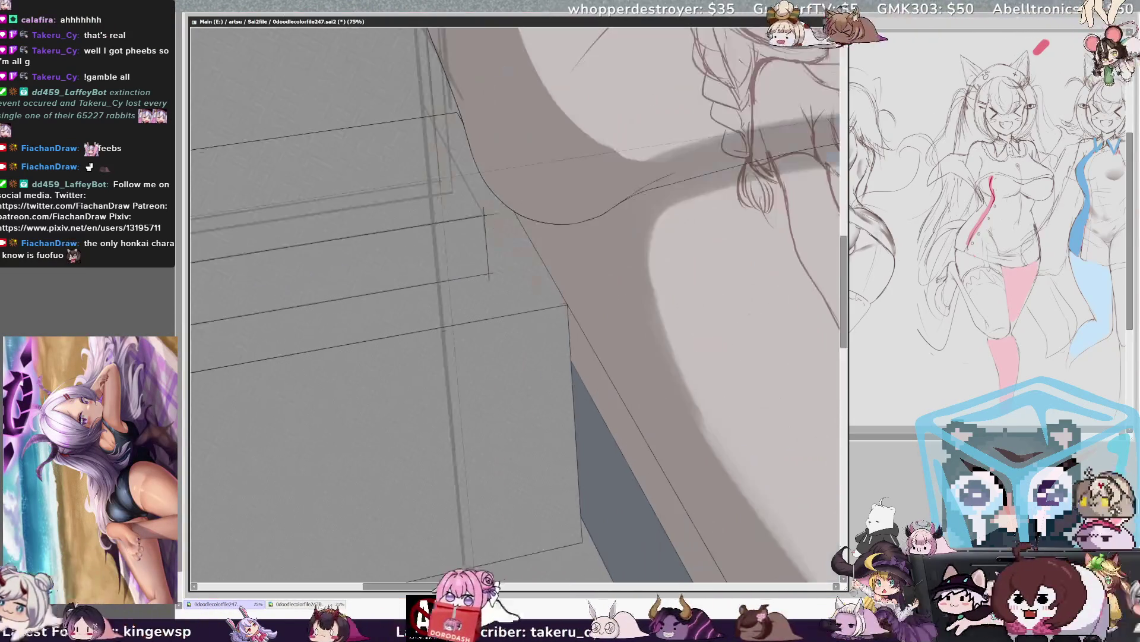
Step: Stroke darker pencil lines along the box's lower edge, undoing a bad long stroke
left_click_drag(516, 304, 732, 399)
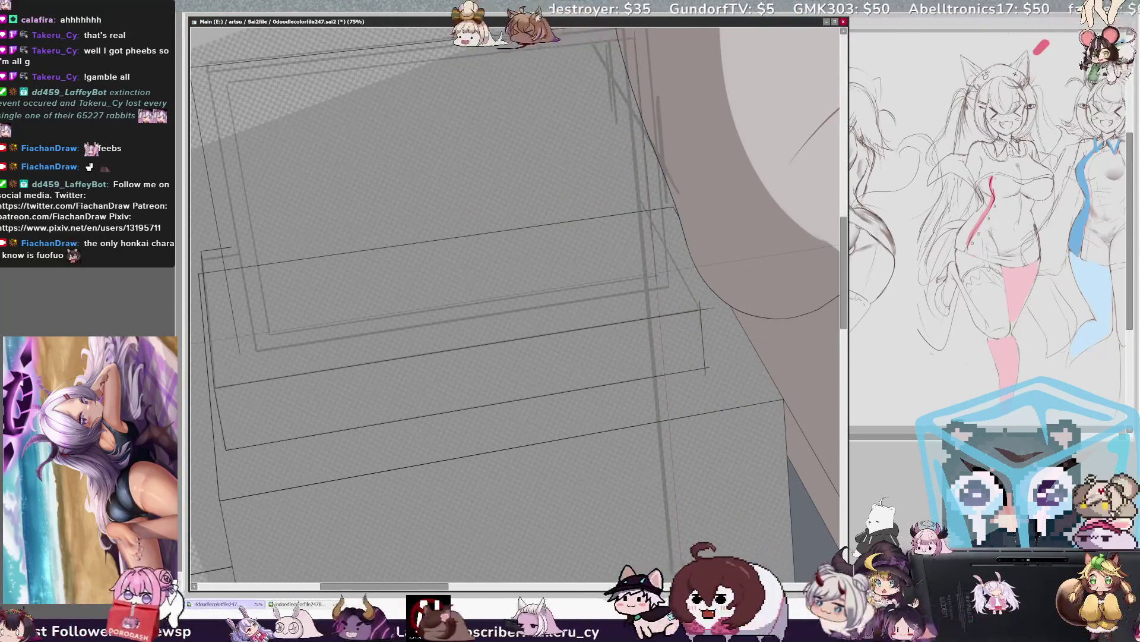
left_click_drag(515, 304, 572, 411)
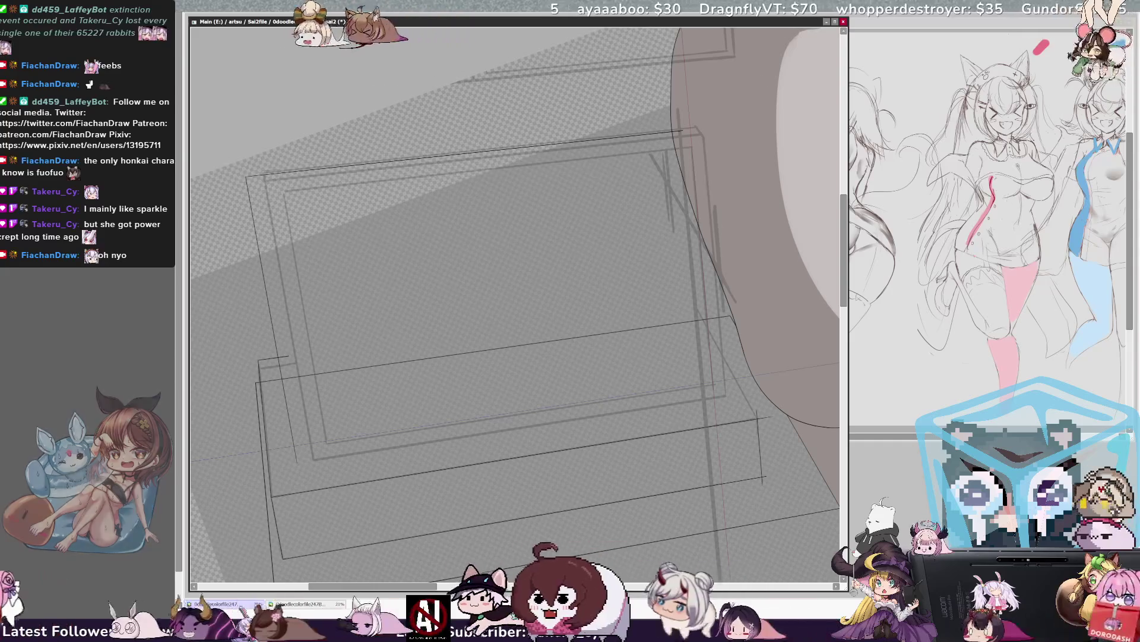
left_click_drag(297, 461, 624, 411)
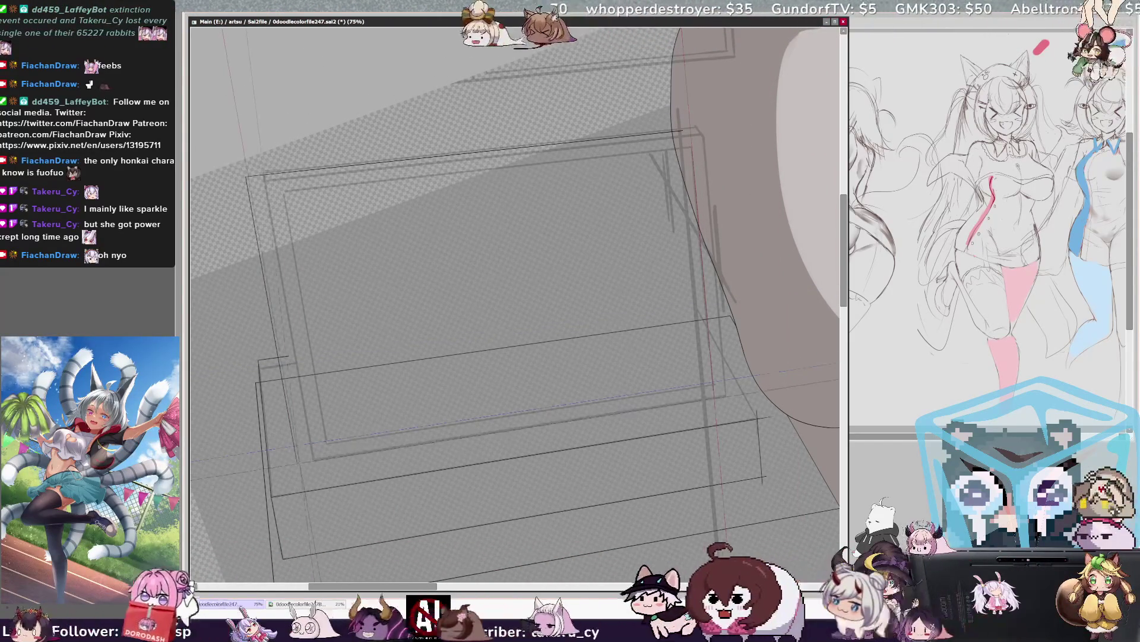
left_click_drag(327, 443, 701, 401)
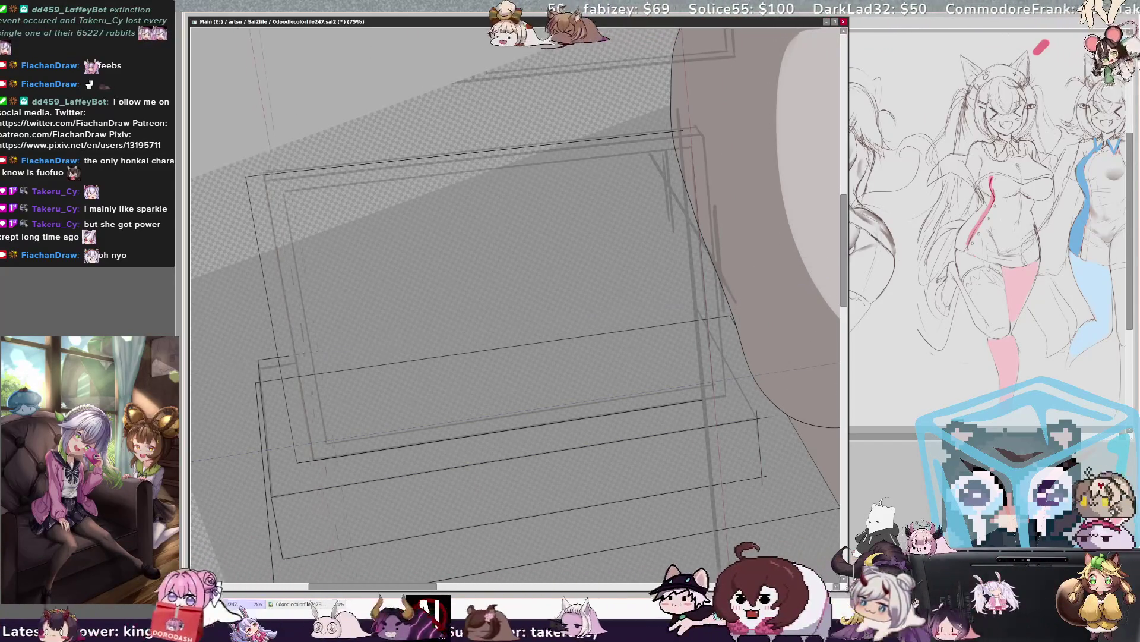
left_click_drag(323, 337, 627, 310)
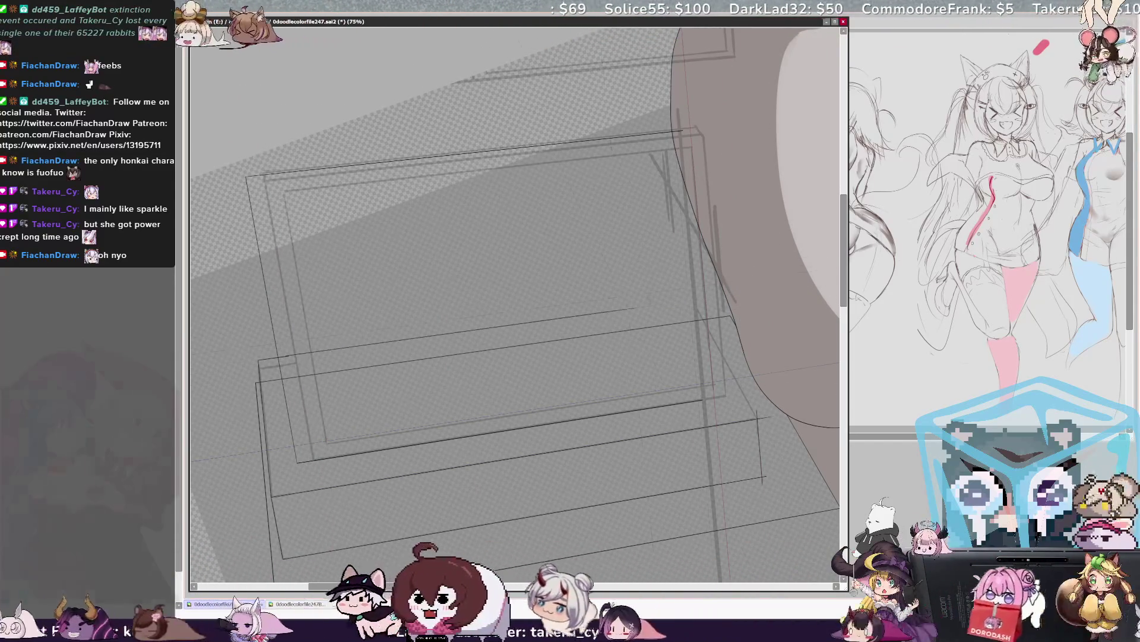
key("ctrl+z")
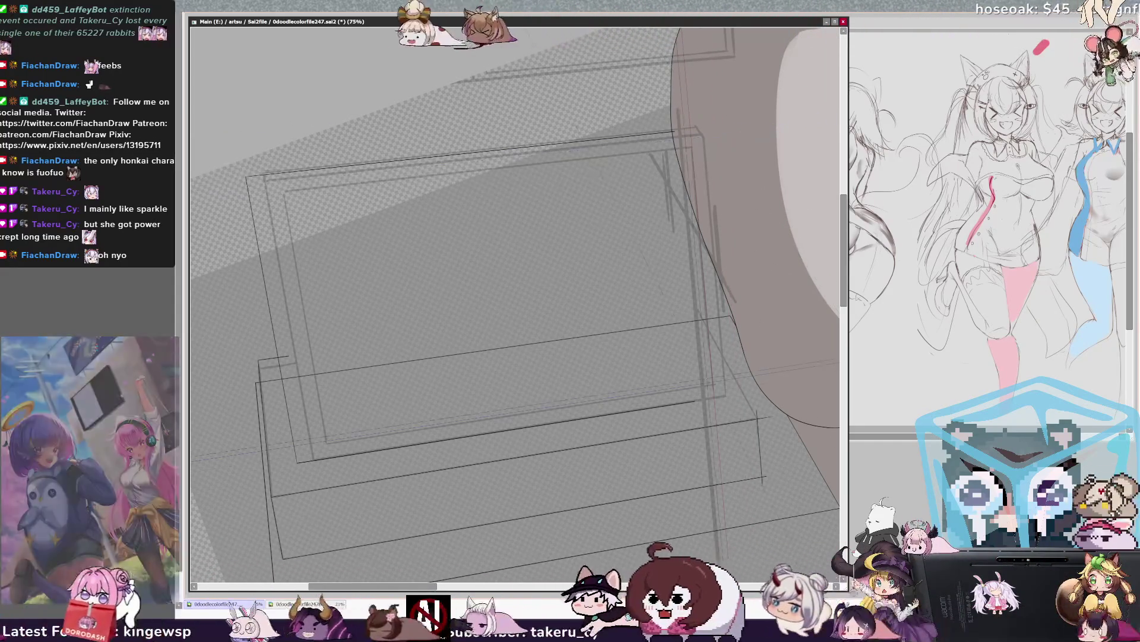
Step: Redraw the box's lower front edge and right vertical corner edge, plus a new edge line
left_click_drag(330, 451, 694, 402)
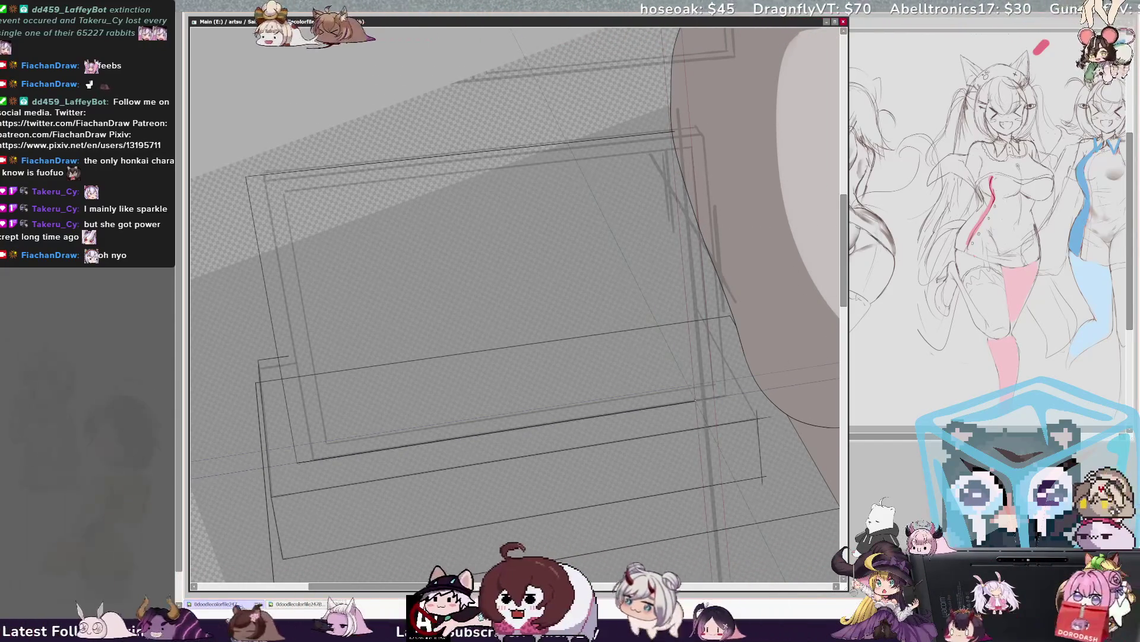
left_click_drag(688, 295, 695, 402)
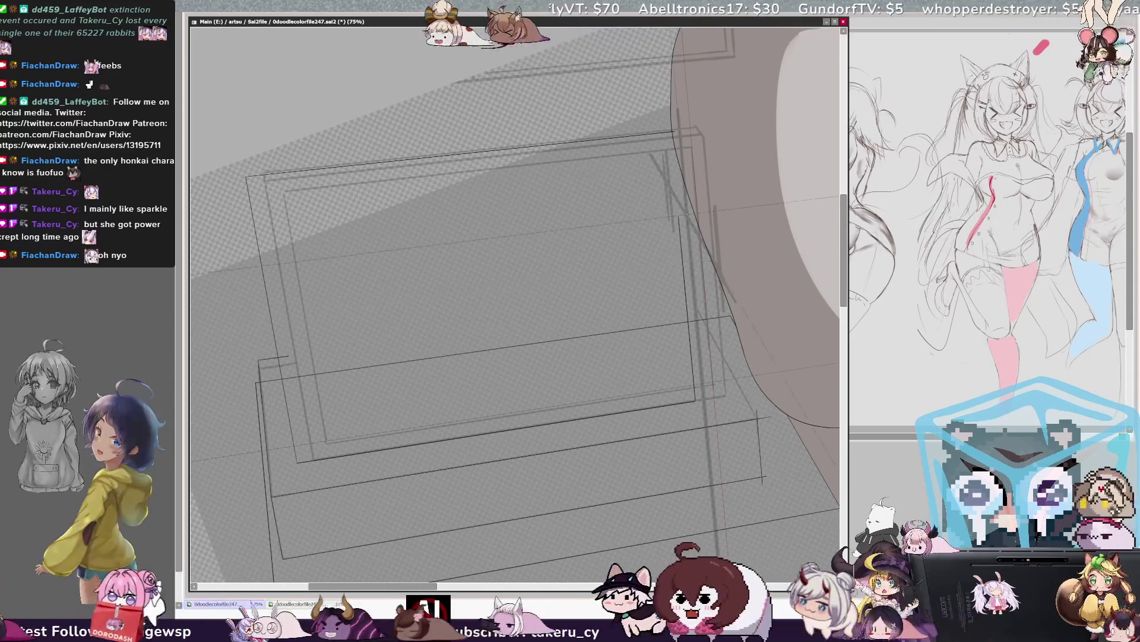
left_click_drag(687, 303, 671, 137)
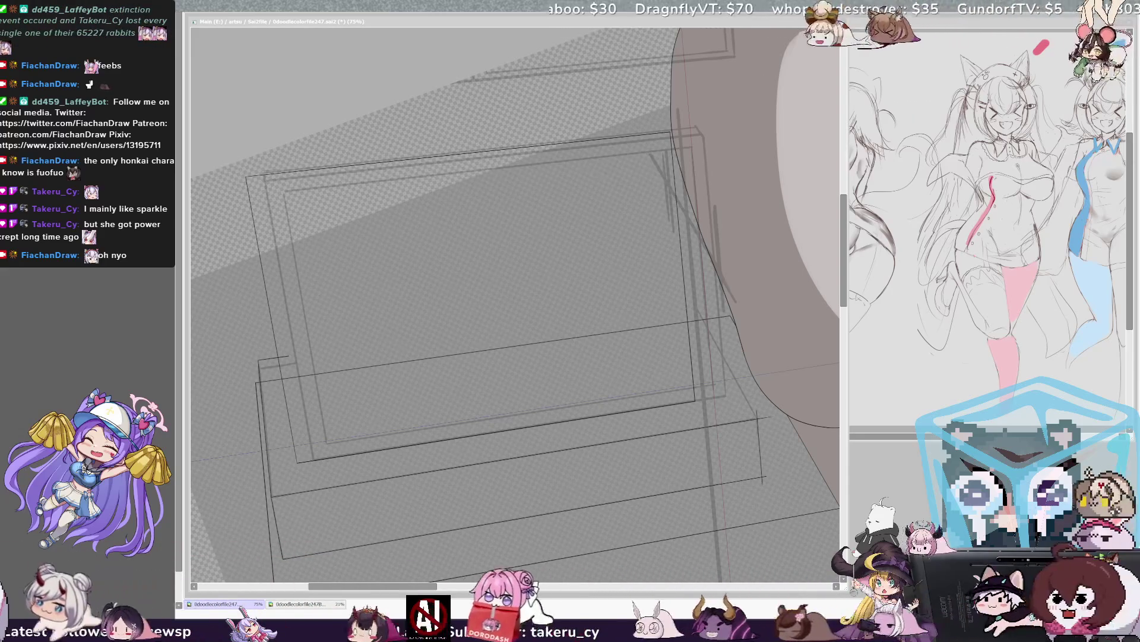
key("alt+Tab")
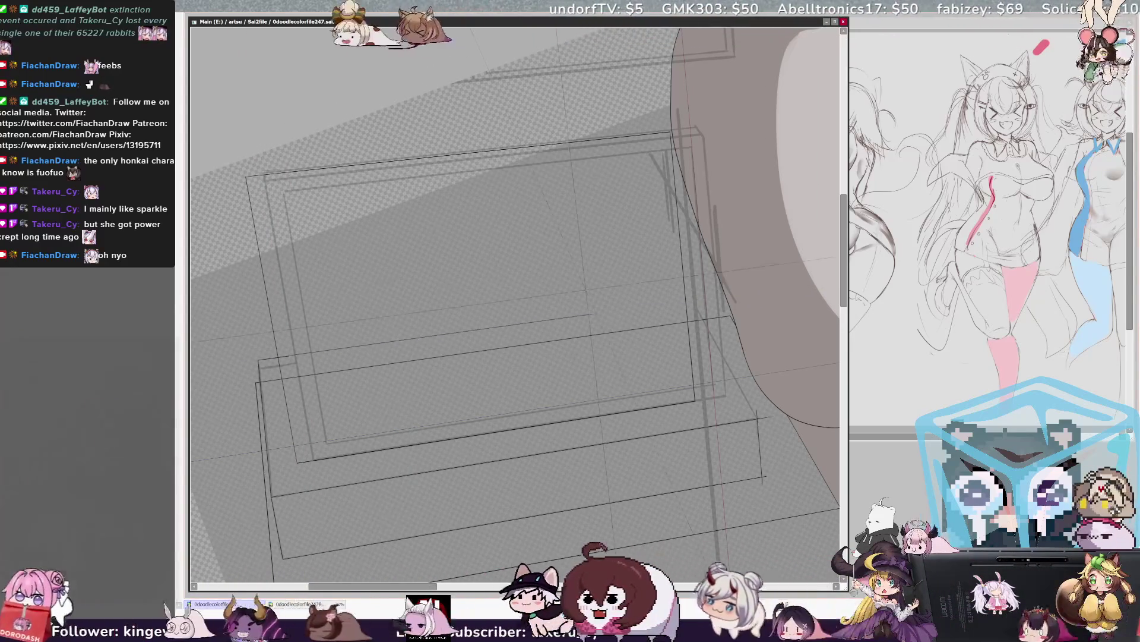
mouse_move(285, 386)
left_mouse_down()
mouse_move(289, 361)
mouse_move(504, 326)
left_mouse_up()
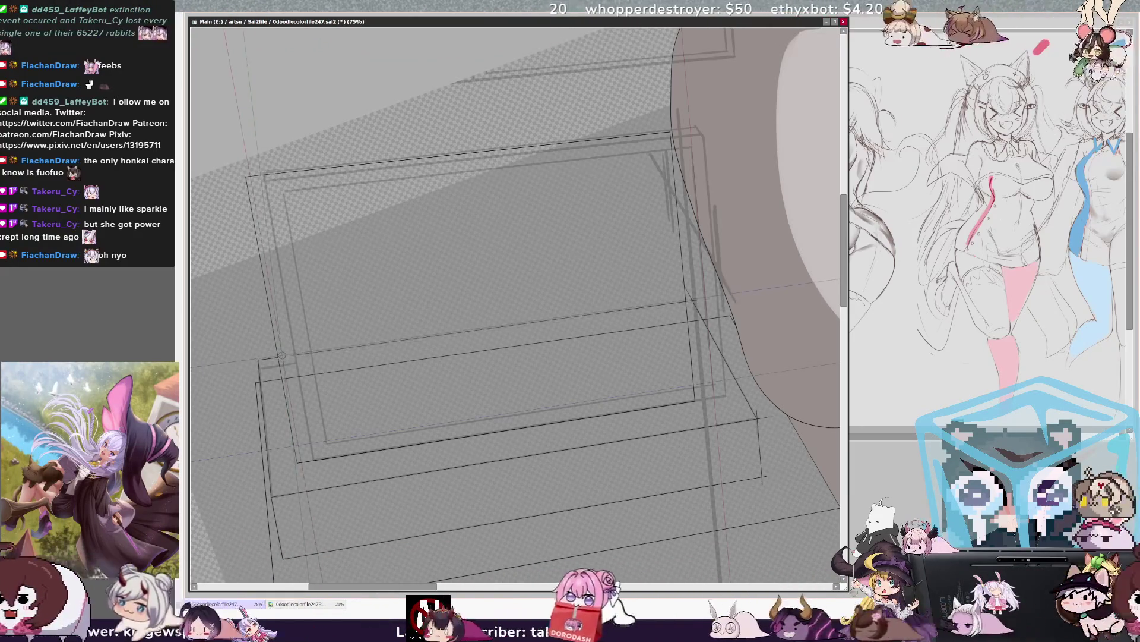
Step: Erase the stray line crossing the box and pan left toward the girl's head
left_click_drag(320, 351, 674, 303)
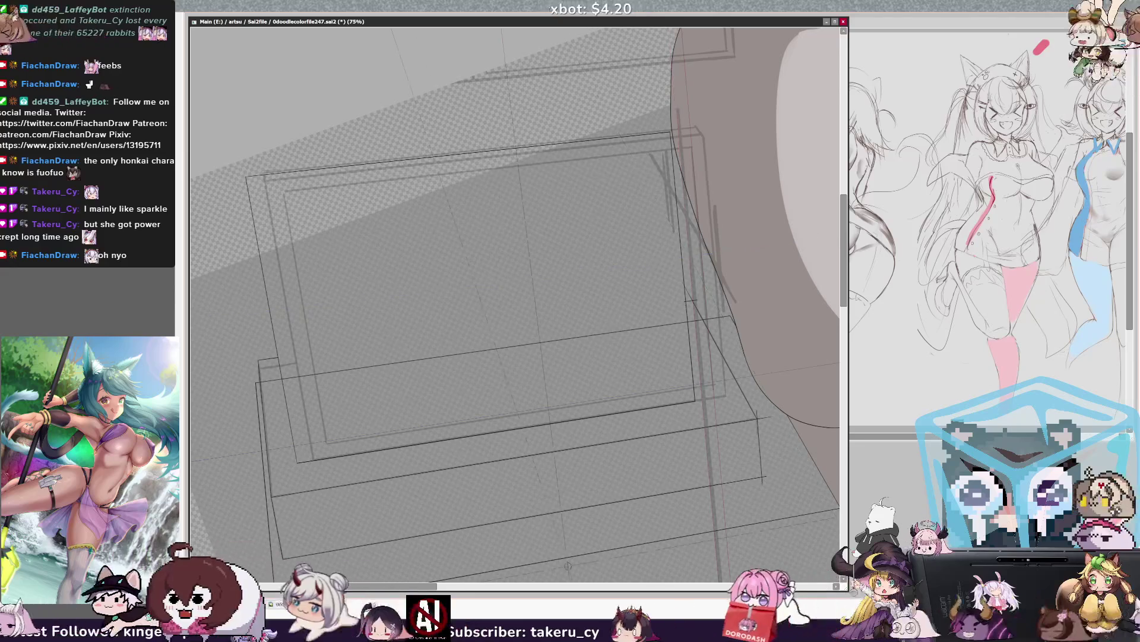
mouse_move(716, 168)
left_mouse_down()
mouse_move(368, 169)
mouse_move(534, 169)
left_mouse_up()
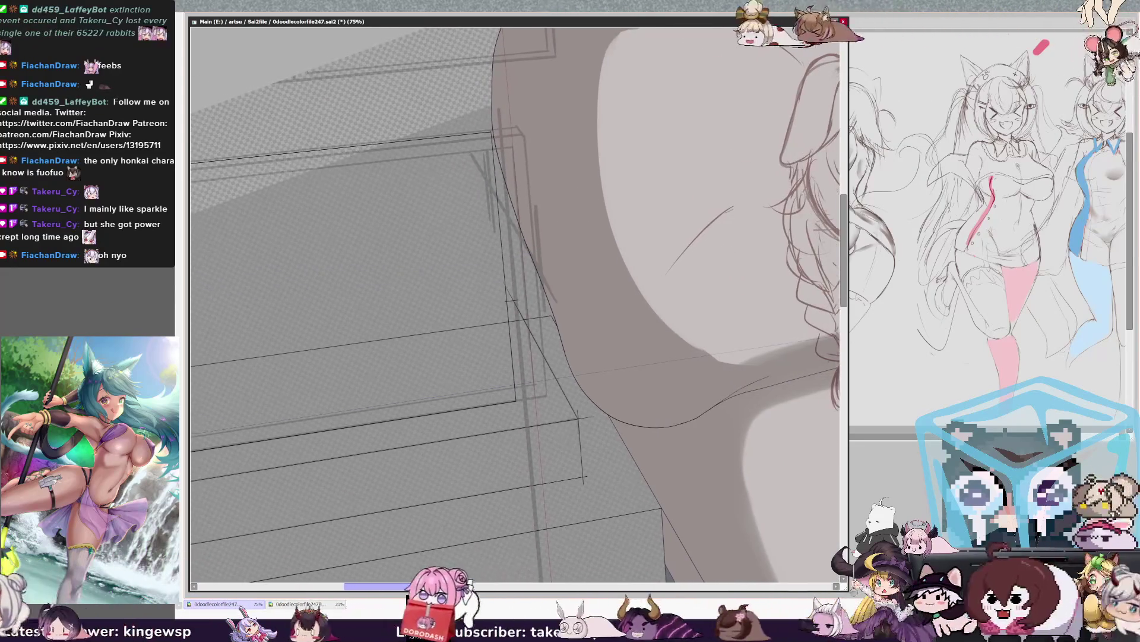
Step: Zoom from 200% to 100% and pan to frame the box's top rectangle
scroll(505, 297, "up", 3)
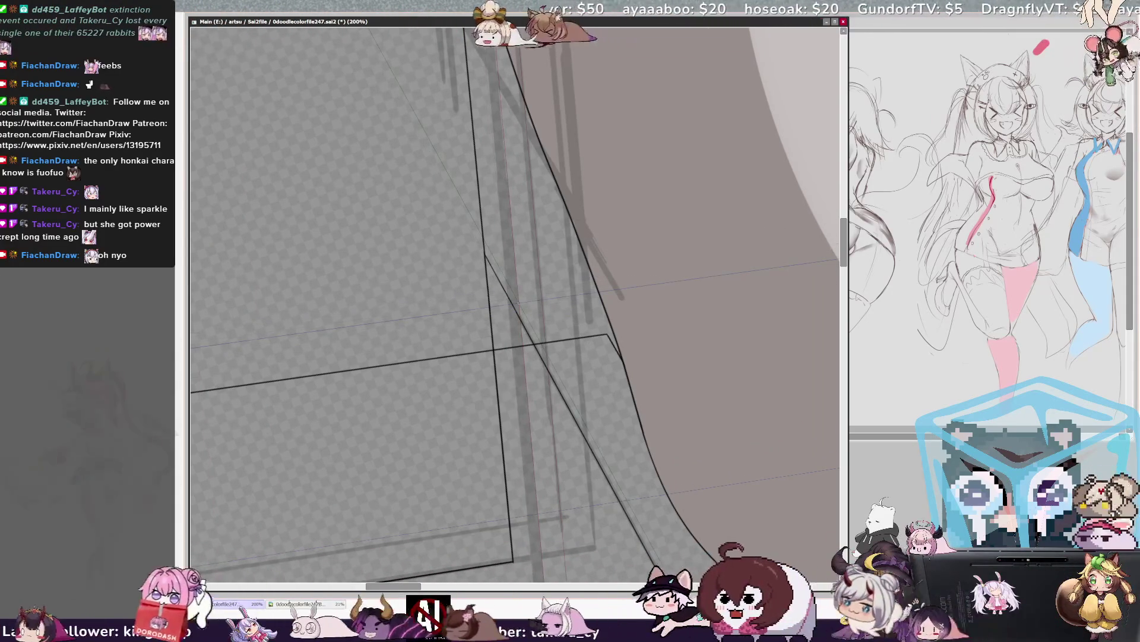
scroll(519, 303, "down", 5)
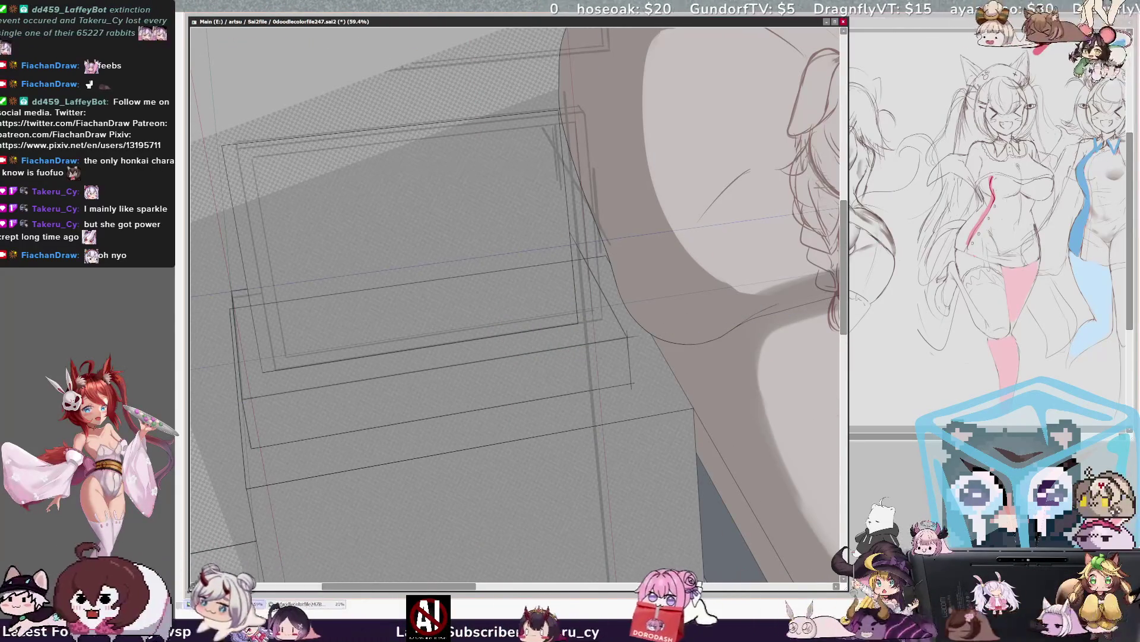
scroll(586, 270, "up", 5)
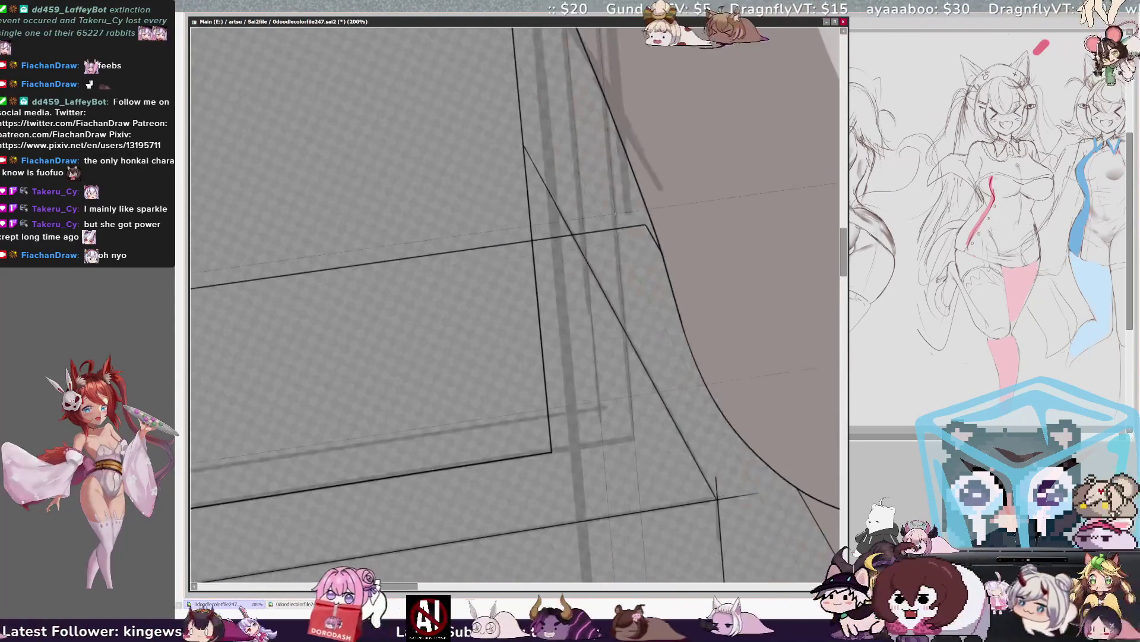
scroll(515, 303, "down", 2)
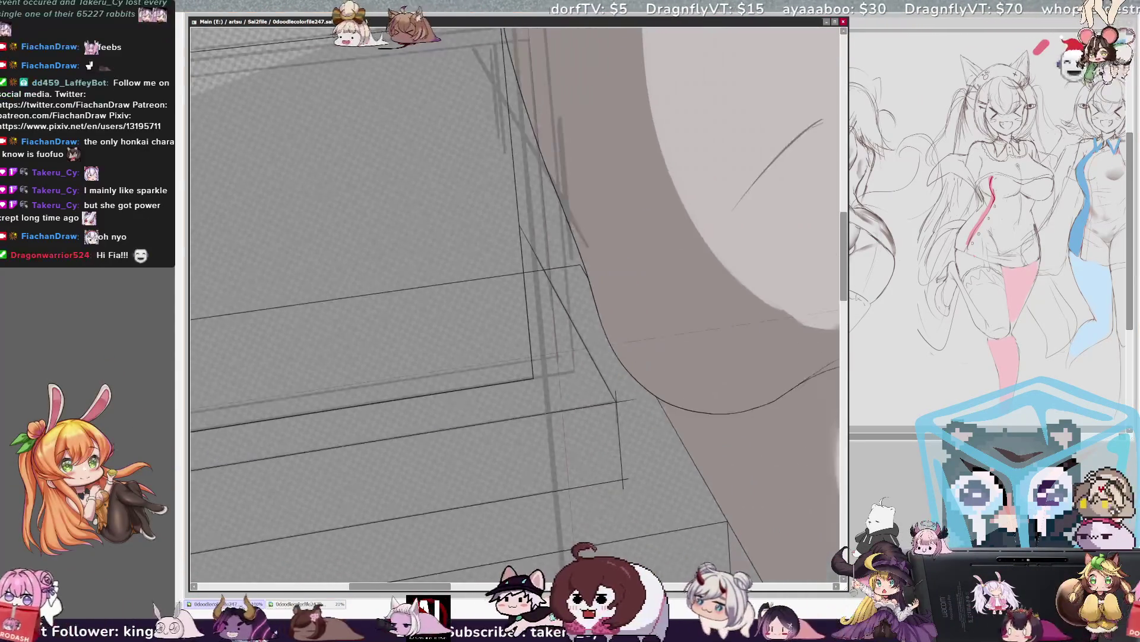
mouse_move(514, 303)
left_mouse_down()
mouse_move(645, 165)
mouse_move(684, 164)
left_mouse_up()
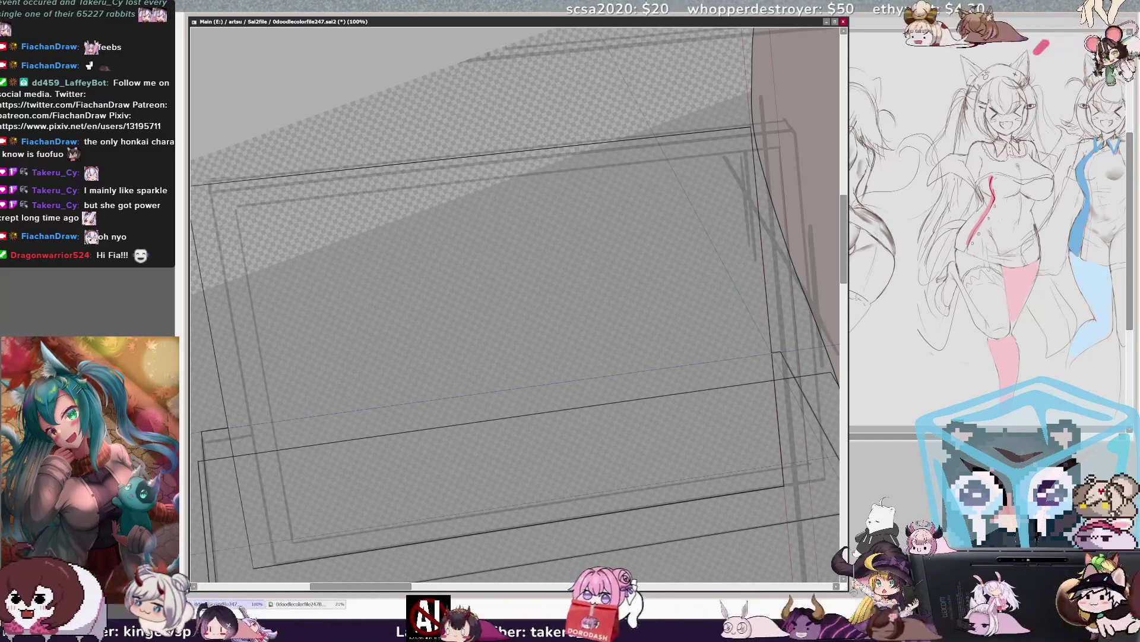
Step: Draw one straight pen stroke right-to-left along the box's top edge
scroll(846, 275, "down", 3)
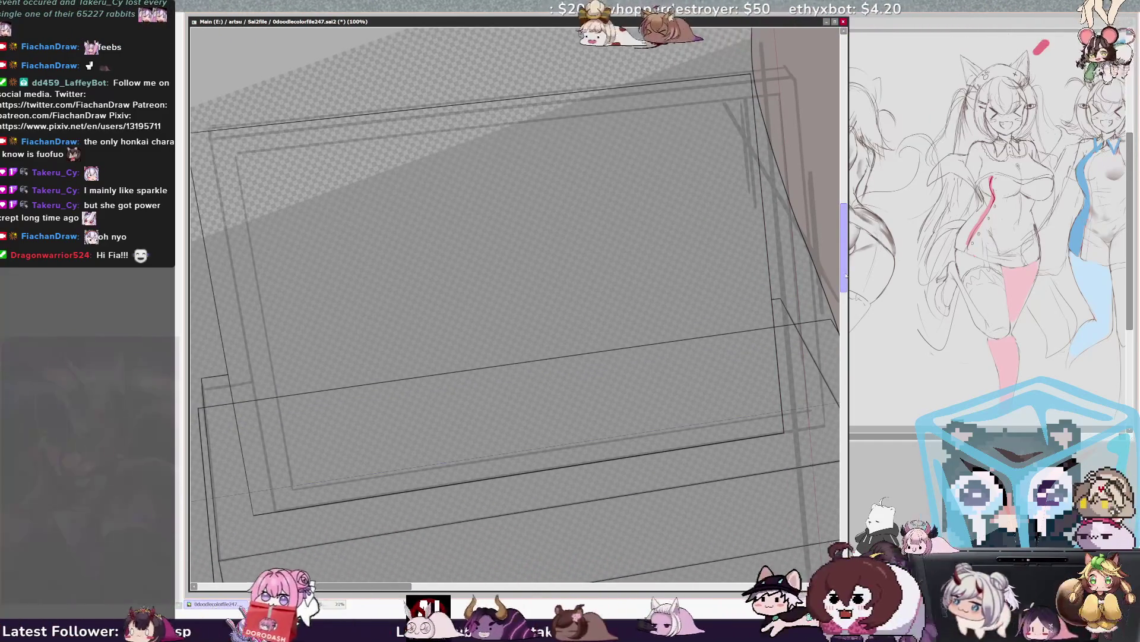
scroll(846, 275, "down", 3)
scroll(845, 275, "up", 3)
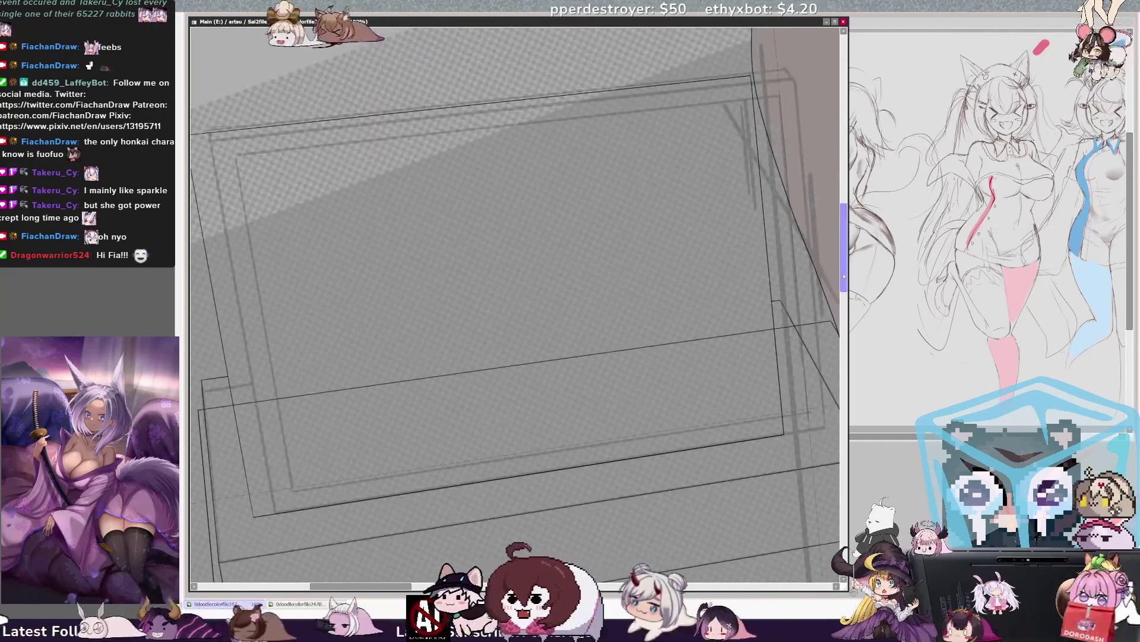
scroll(515, 304, "left", 2)
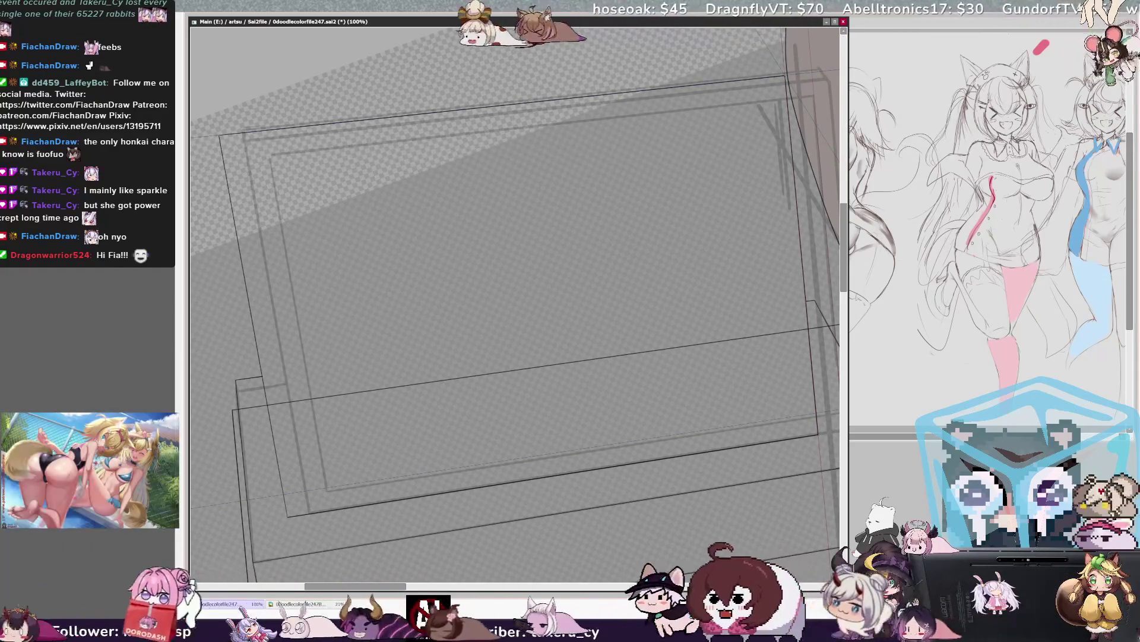
left_click_drag(785, 71, 230, 128)
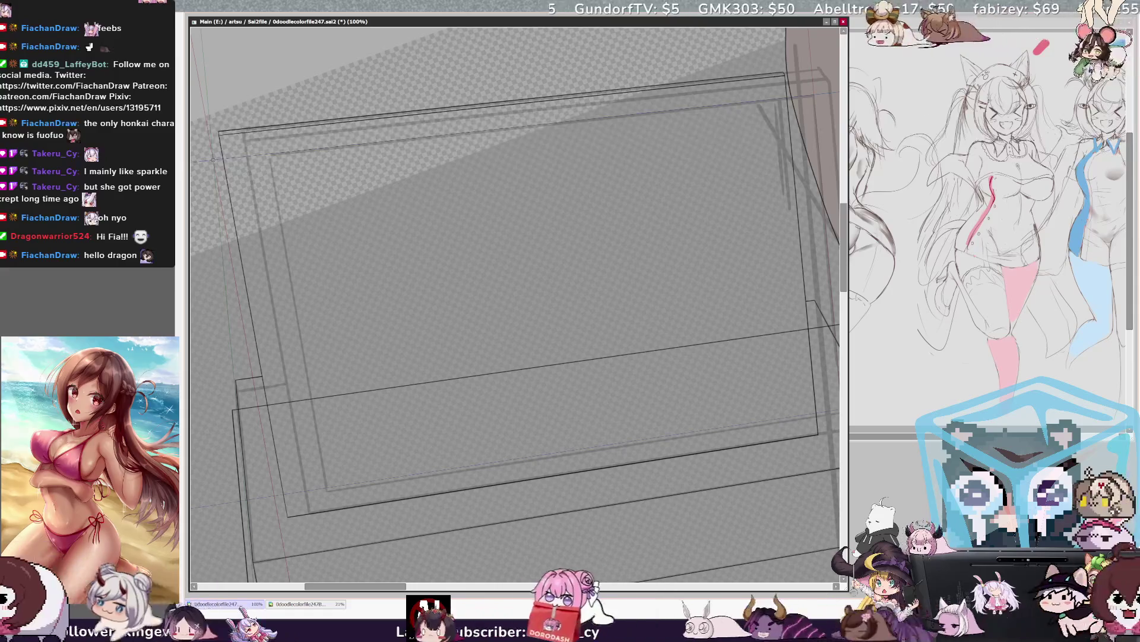
left_click_drag(402, 587, 428, 586)
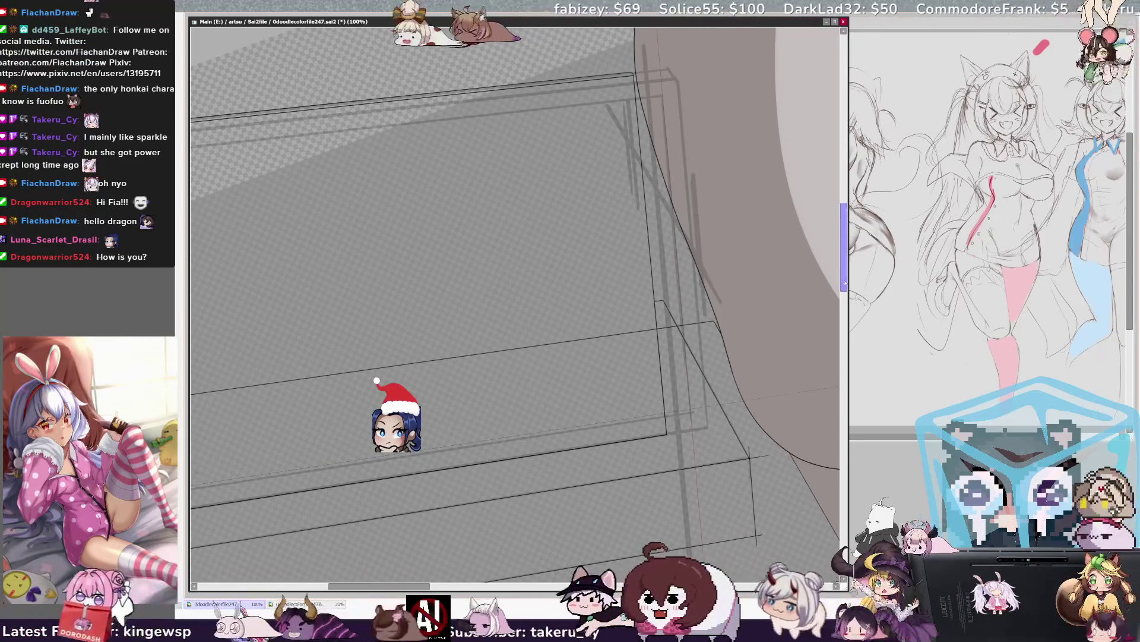
Step: Scroll the canvas with the scrollbar and zoom out to 50% showing box, bed and girl
left_click_drag(845, 282, 848, 295)
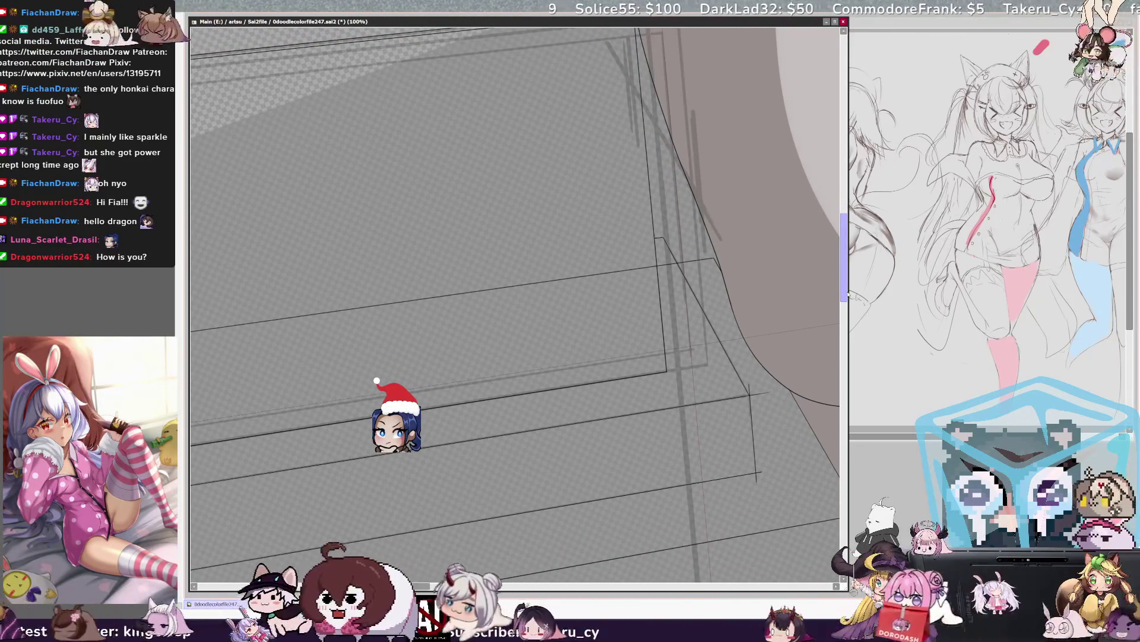
left_click_drag(848, 295, 848, 297)
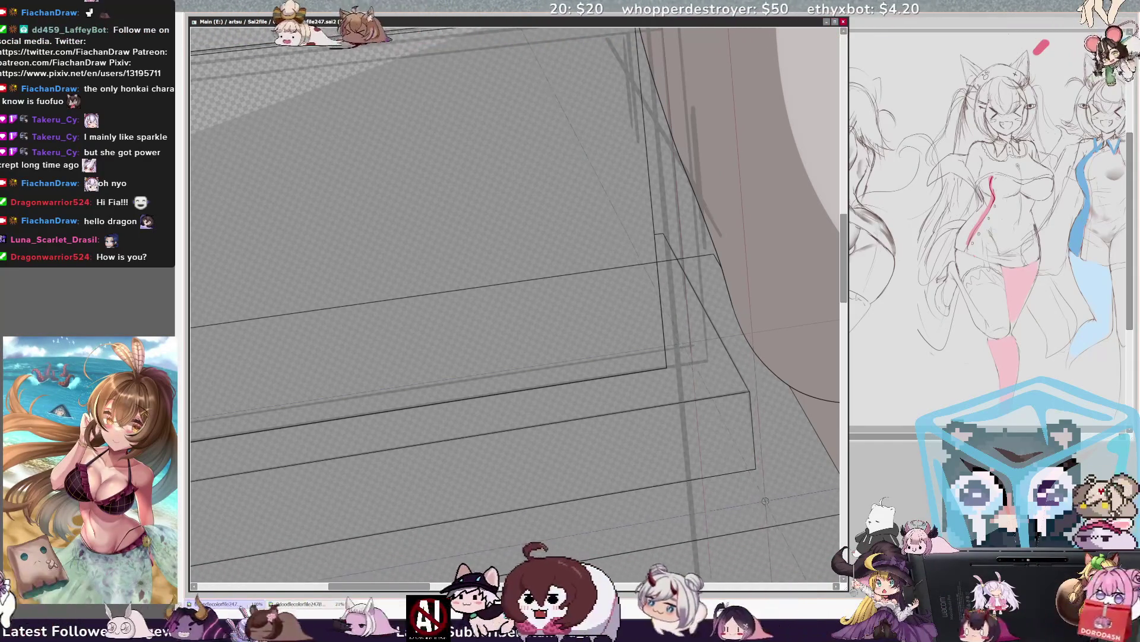
scroll(765, 497, "down", 2)
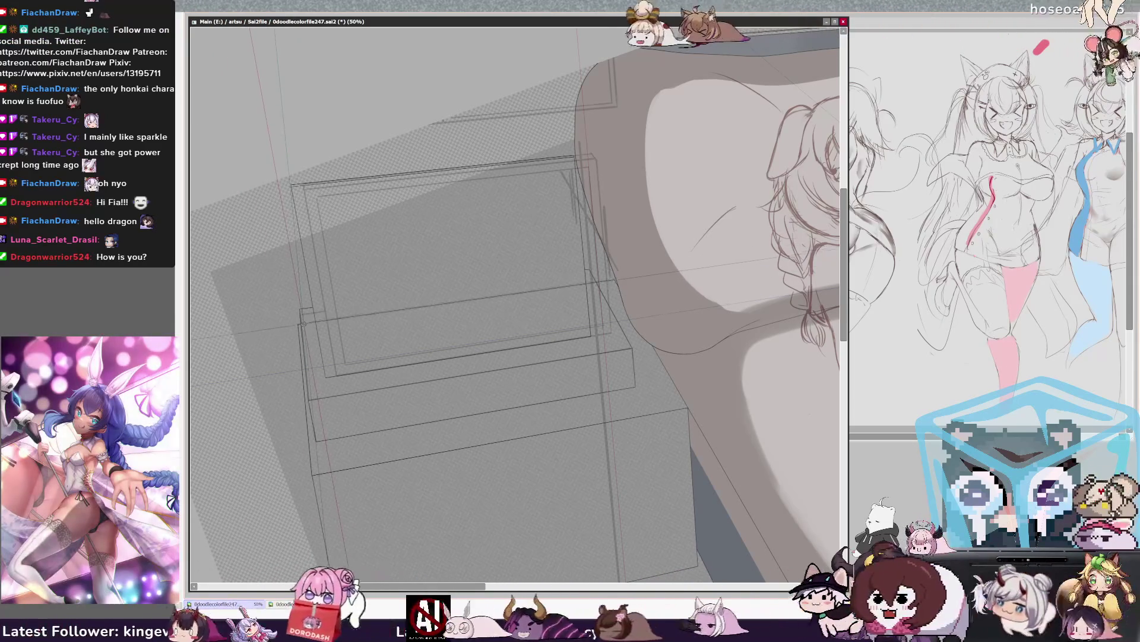
Step: Move the perspective ruler's vanishing point, shrink the brush, and set zoom to 70.7%
mouse_move(312, 322)
left_mouse_down()
mouse_move(492, 297)
mouse_move(528, 265)
mouse_move(487, 261)
mouse_move(508, 281)
mouse_move(536, 278)
left_mouse_up()
key("bracketleft")
key("bracketleft")
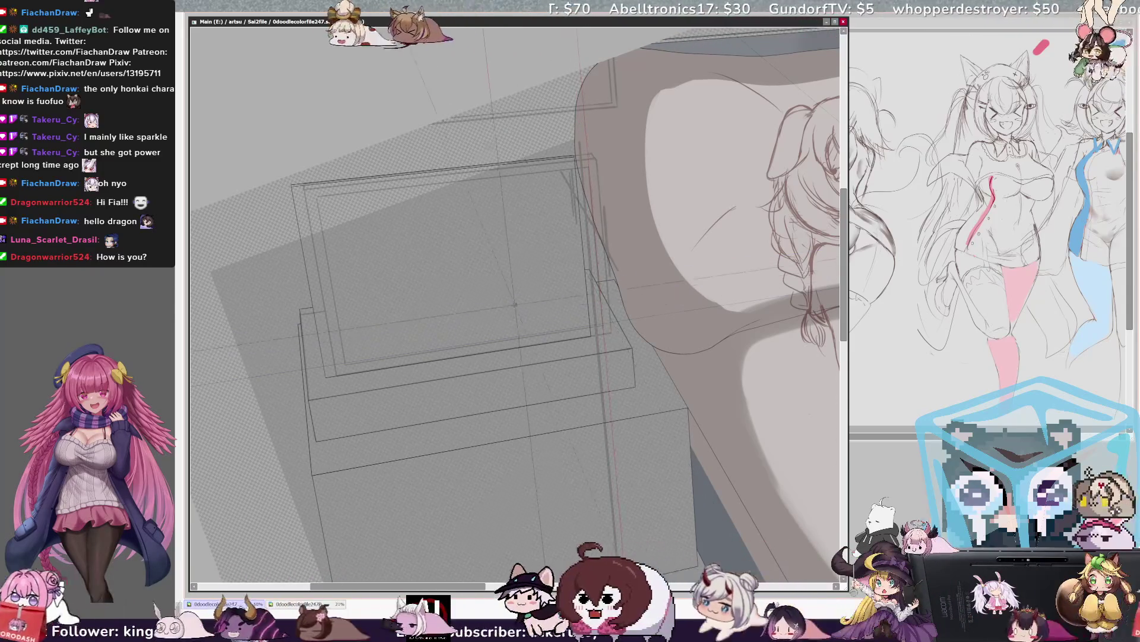
scroll(516, 303, "down", 2)
scroll(517, 303, "up", 3)
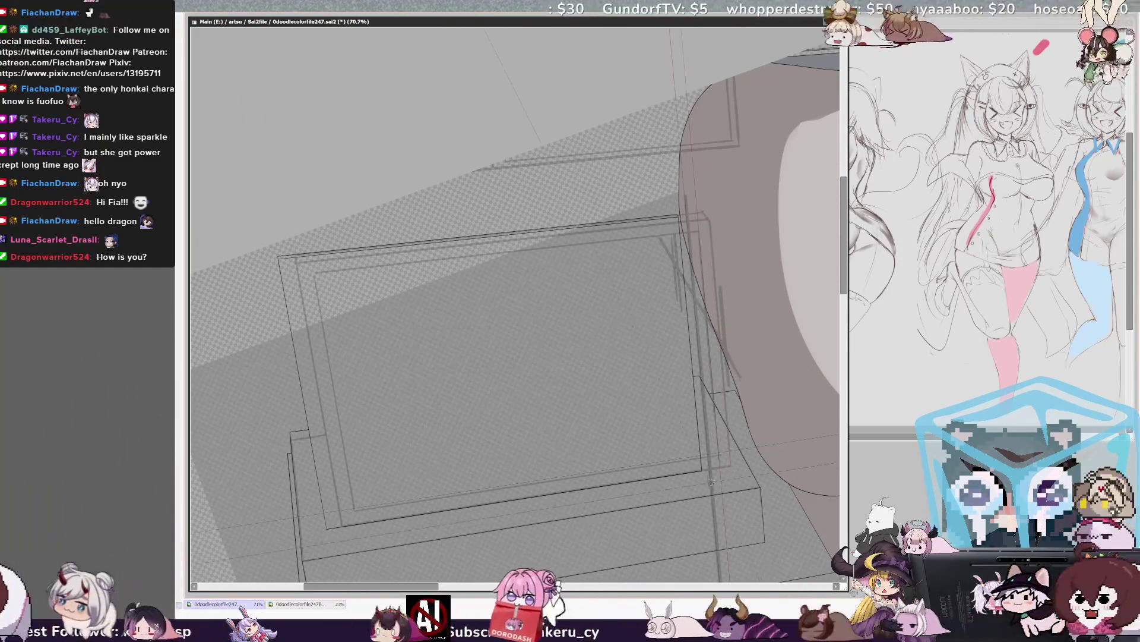
scroll(517, 303, "down", 1)
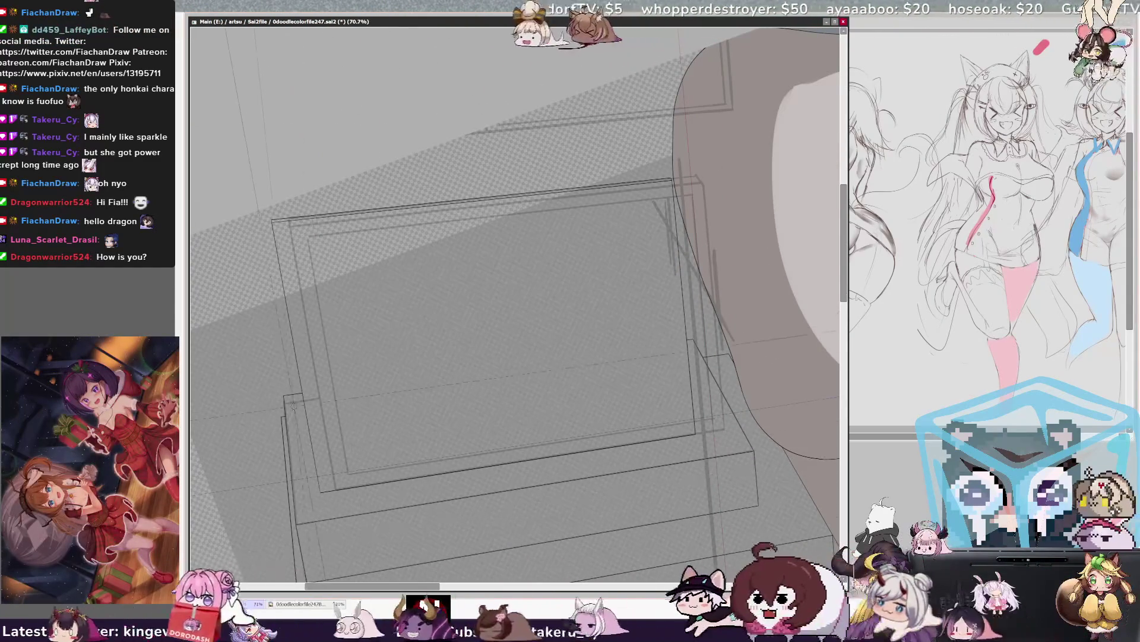
key("minus")
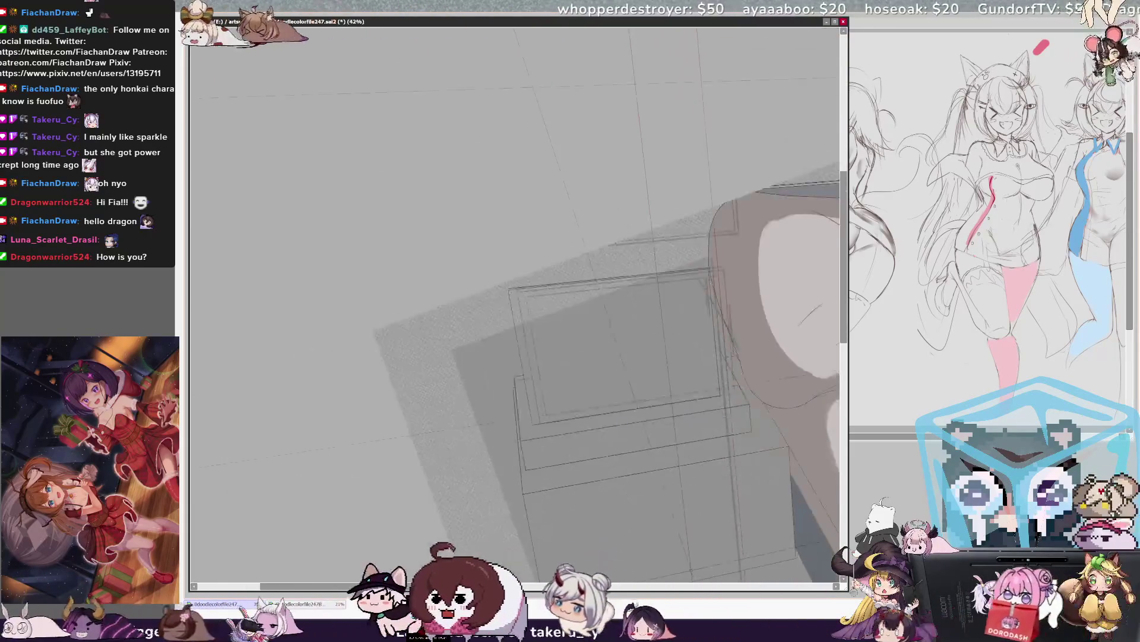
key("plus")
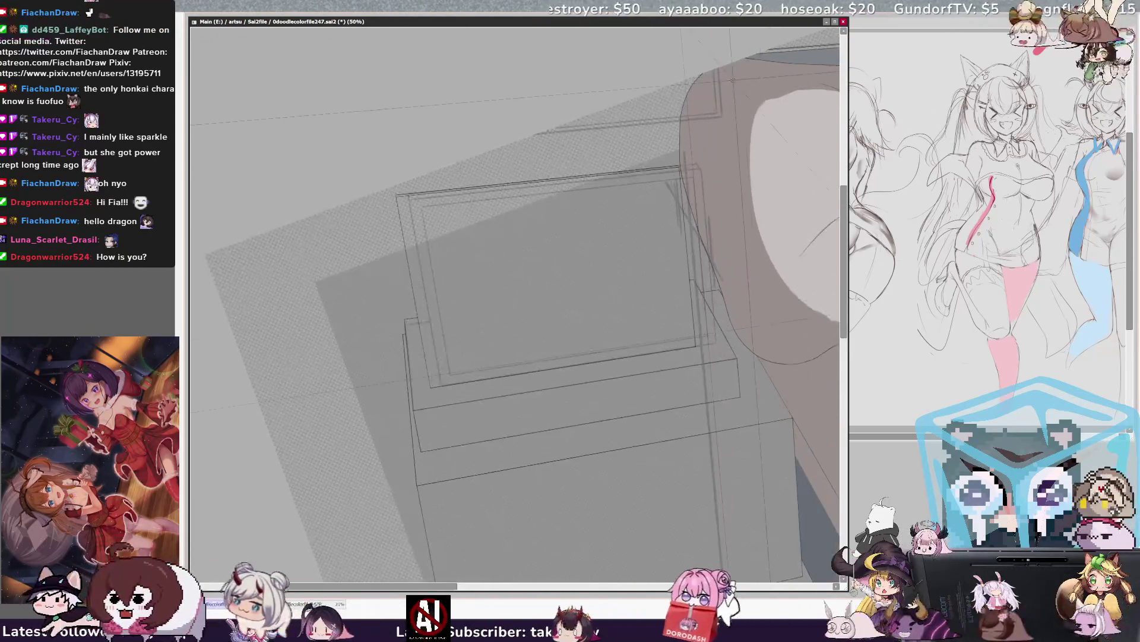
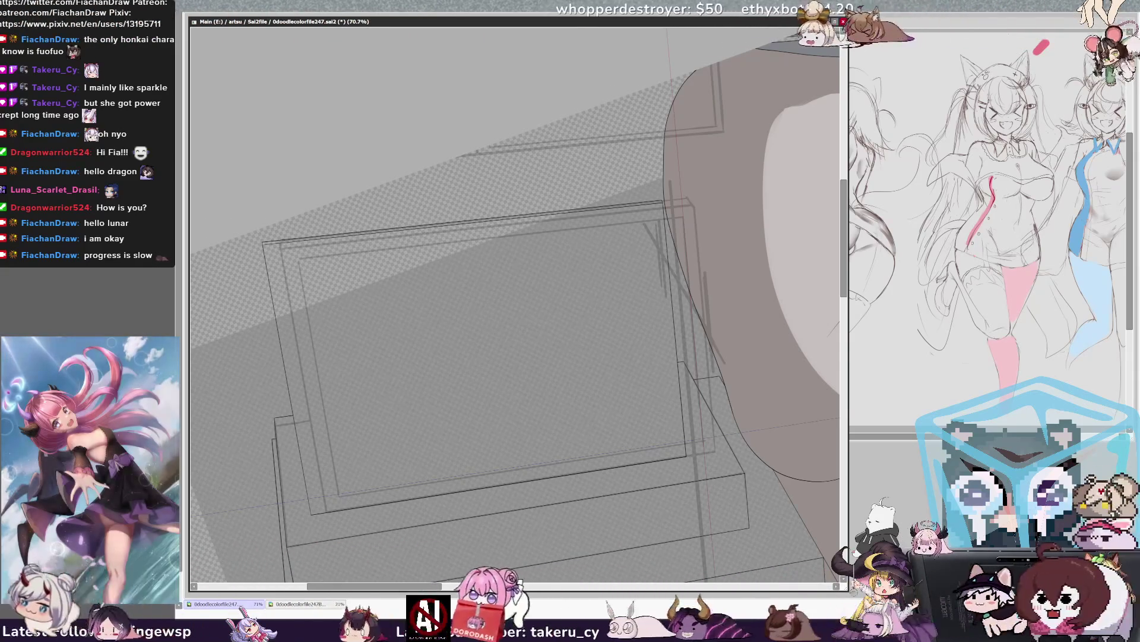
Step: Zoom in on the pillow and girl's face, select Layer69, and shrink the brush size
scroll(515, 303, "down", 5)
left_click_drag(517, 303, 431, 276)
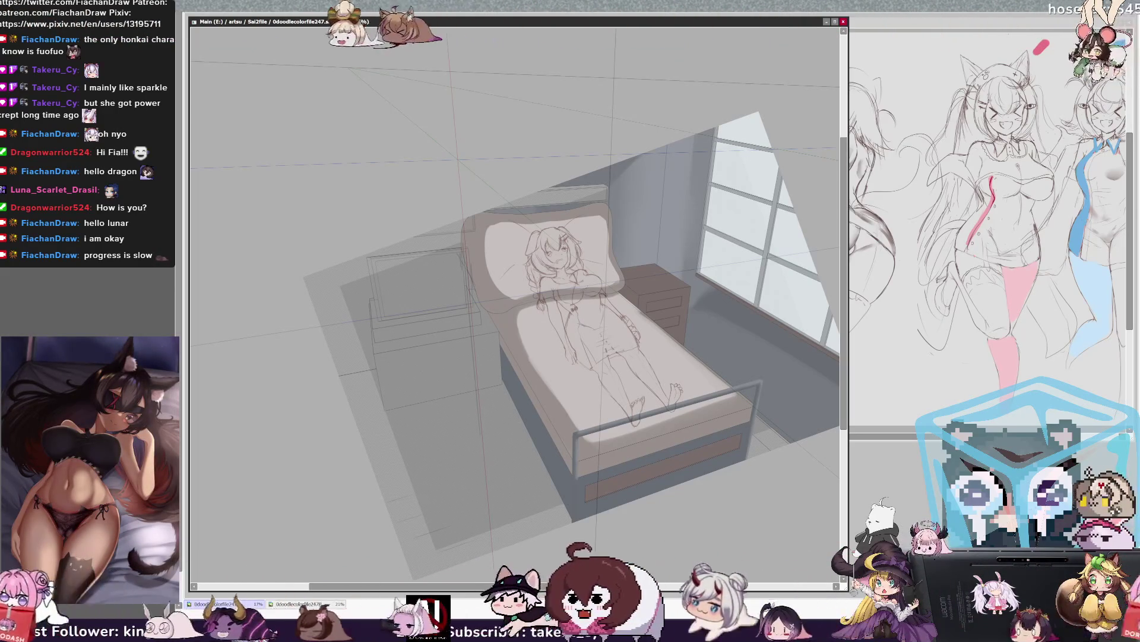
scroll(553, 255, "up", 3)
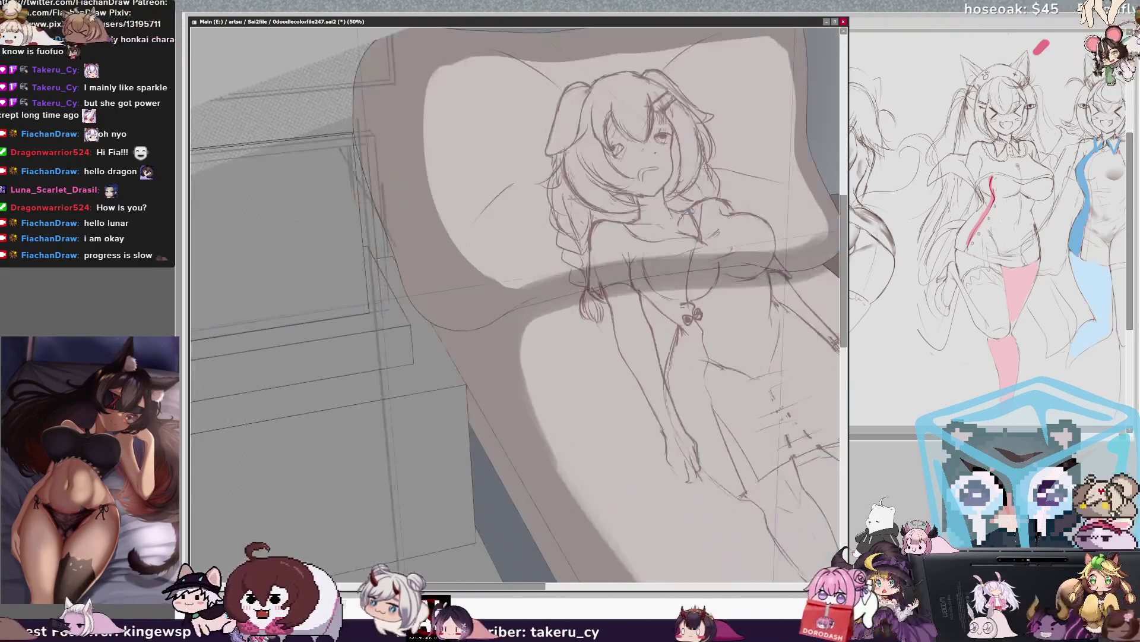
mouse_move(475, 297)
left_mouse_down()
mouse_move(683, 386)
mouse_move(635, 380)
left_mouse_up()
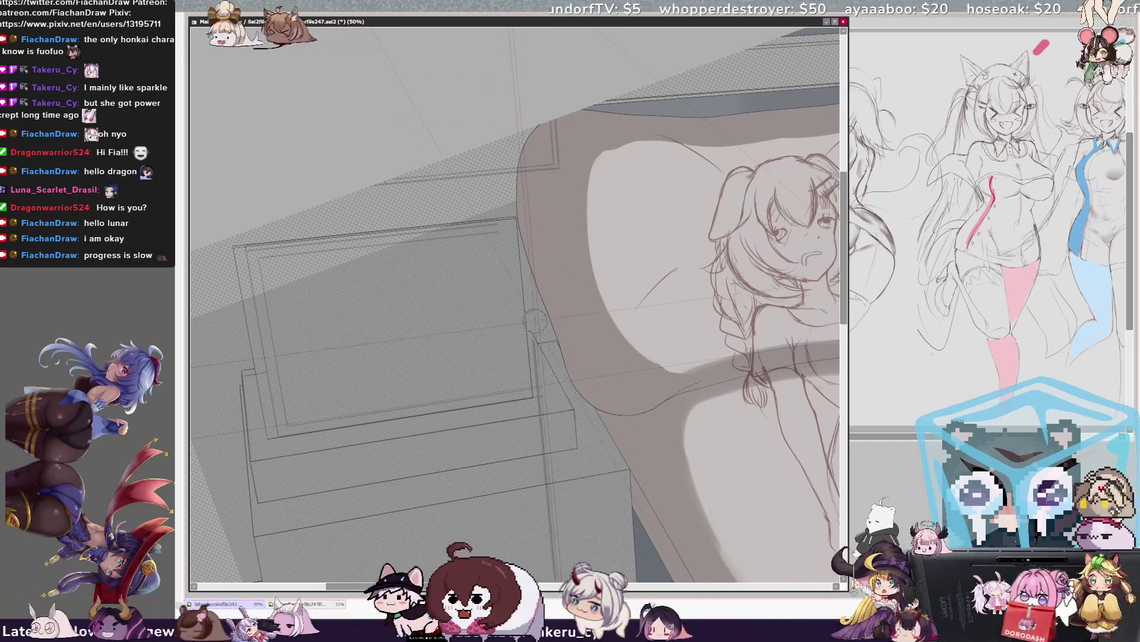
left_click(630, 239, "ctrl+shift")
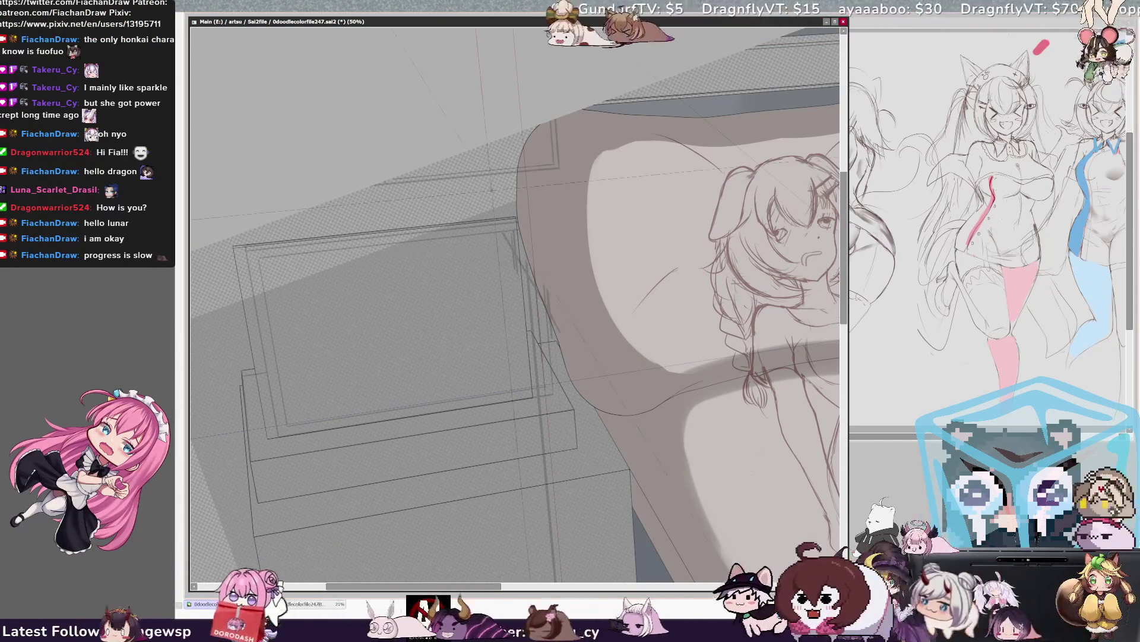
key("bracketleft")
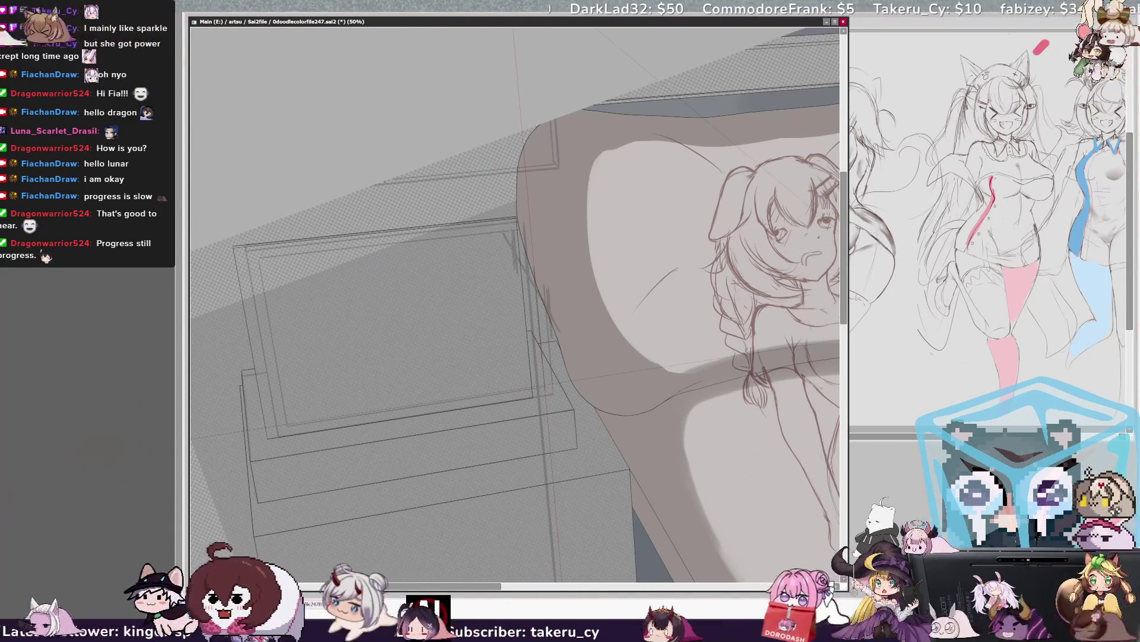
scroll(515, 304, "up", 3)
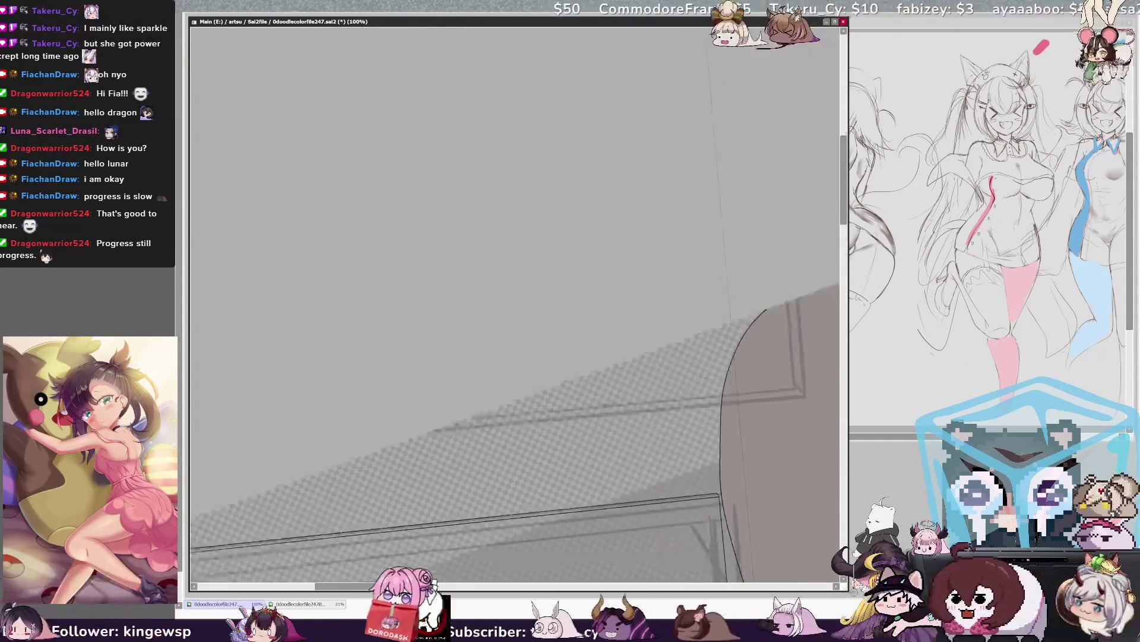
mouse_move(516, 356)
left_mouse_down()
mouse_move(476, 297)
mouse_move(441, 187)
left_mouse_up()
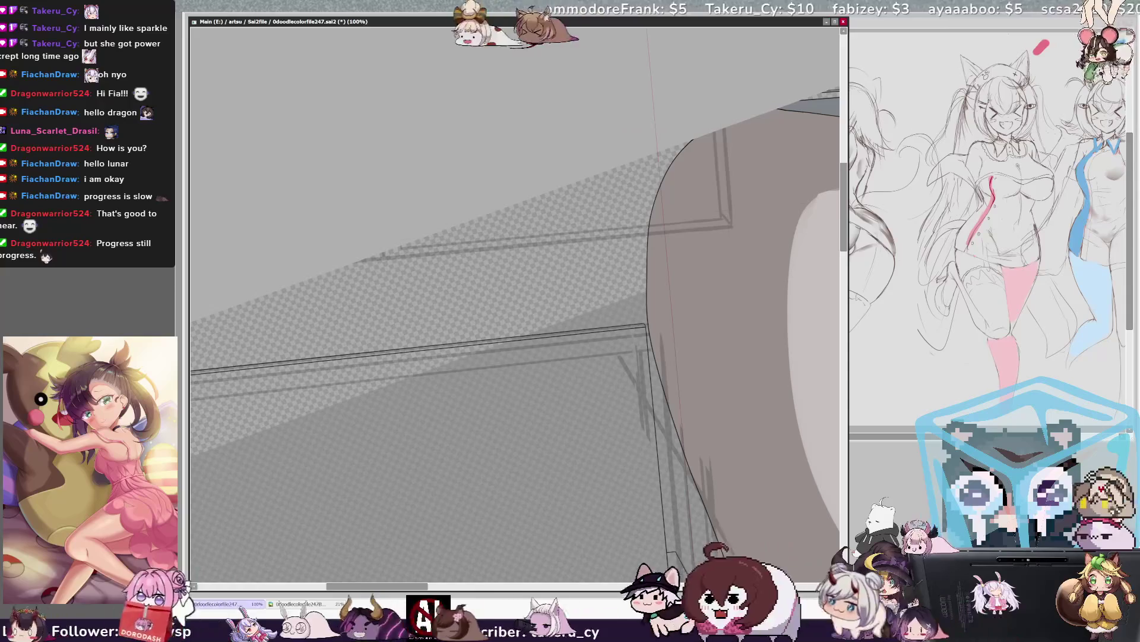
left_click_drag(727, 170, 733, 229)
left_click_drag(724, 129, 729, 171)
key("ctrl+z")
key("ctrl+z")
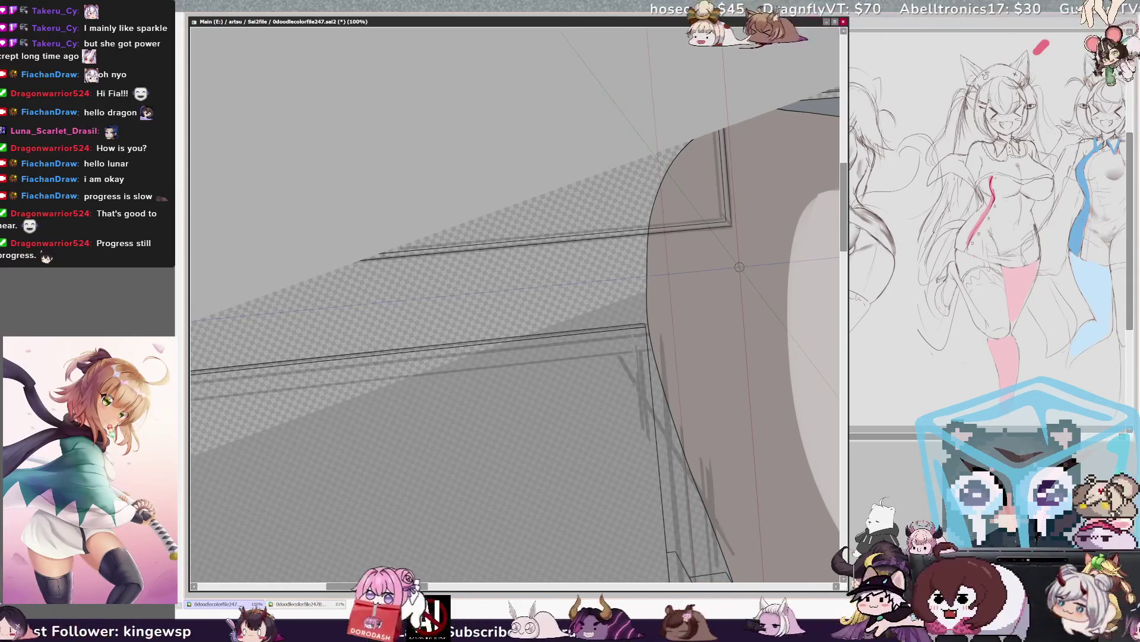
key("minus")
key("minus")
key("minus")
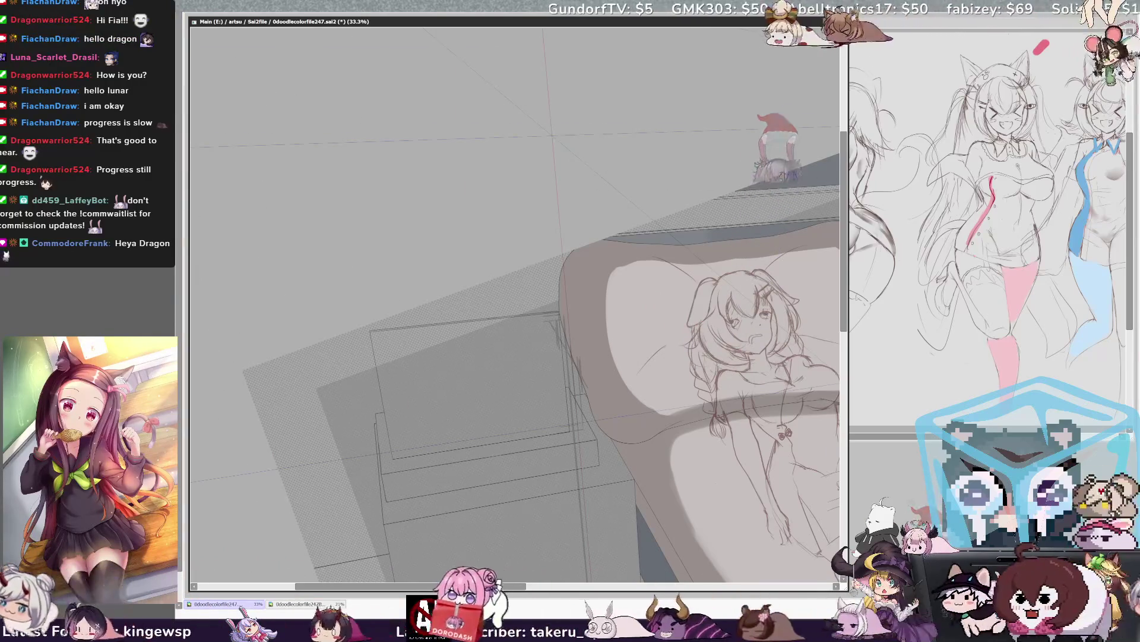
Step: Zoom in to full size on the desk box beside the bed, framing its top edge
scroll(475, 386, "up", 5)
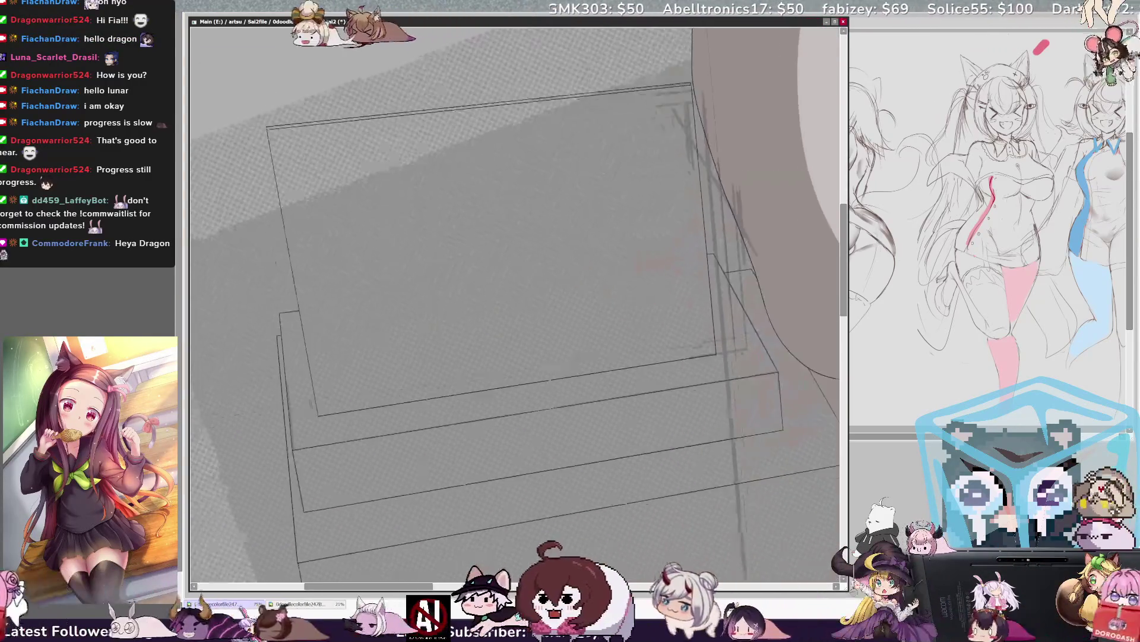
left_click_drag(475, 297, 443, 327)
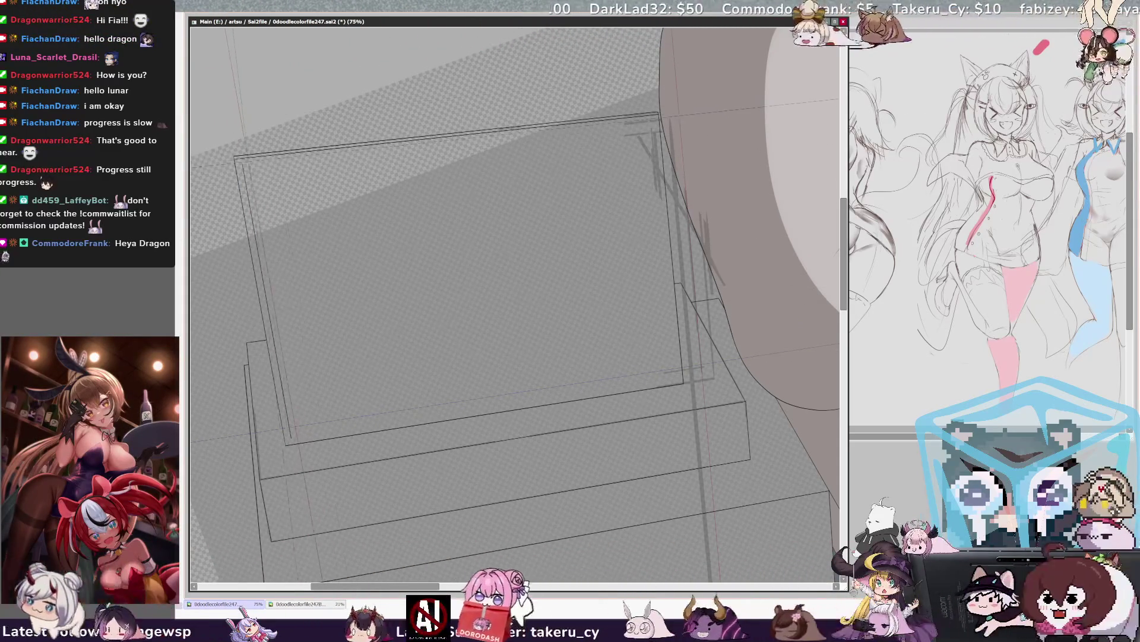
key("ctrl+plus")
left_click_drag(511, 297, 567, 401)
scroll(514, 281, "down", 2)
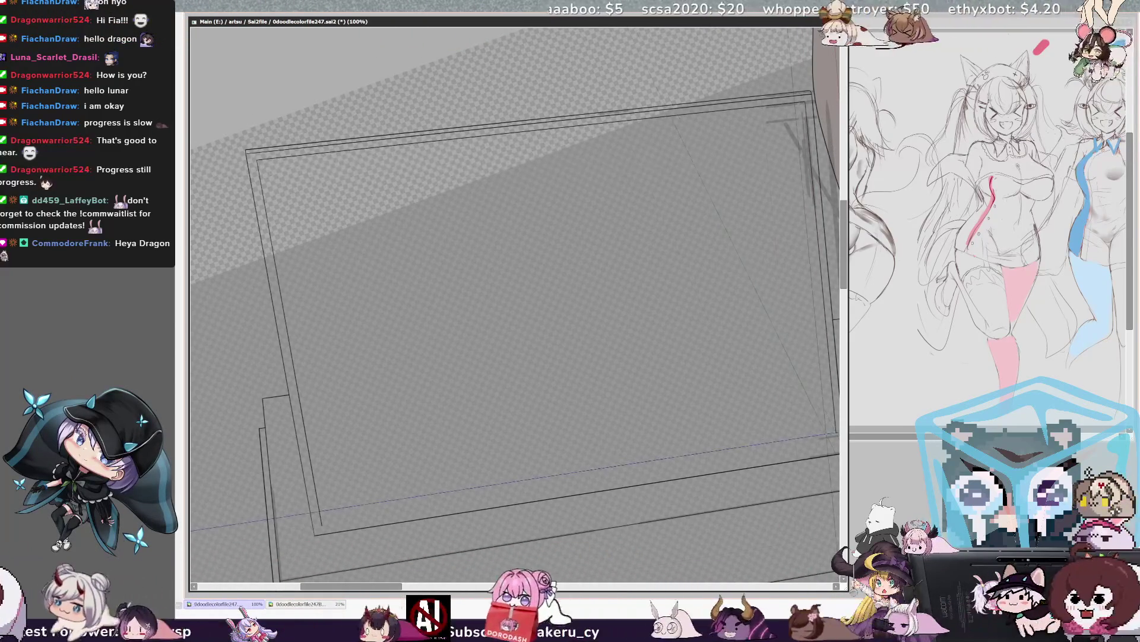
left_click_drag(402, 587, 411, 587)
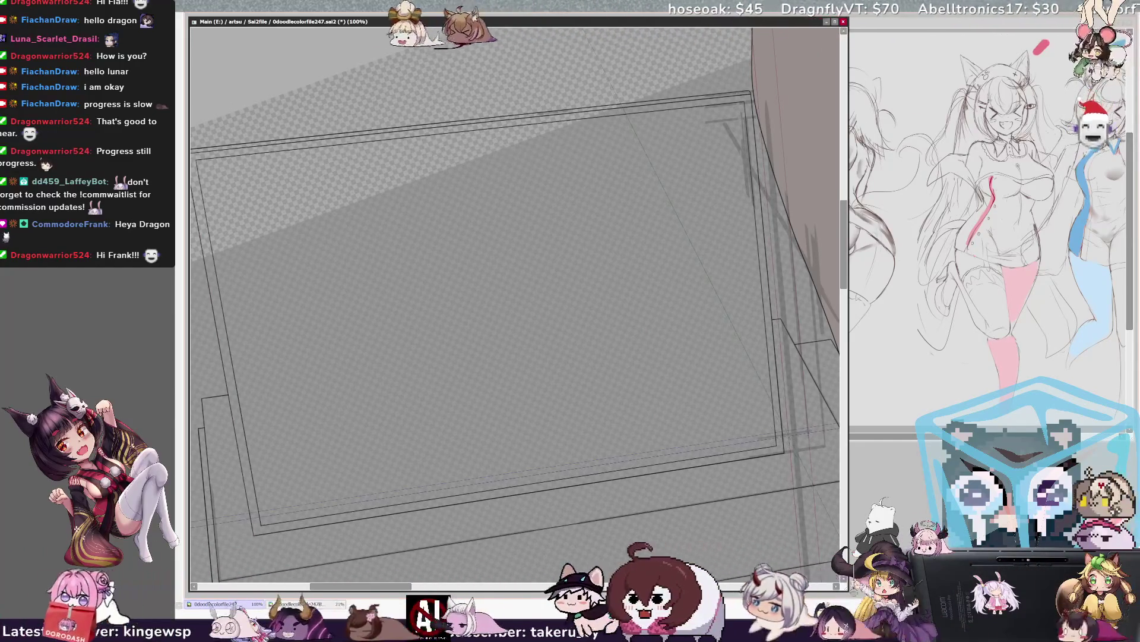
Step: Zoom back out to 25% and pan to centre the bed, nightstand and window
scroll(517, 303, "down", 5)
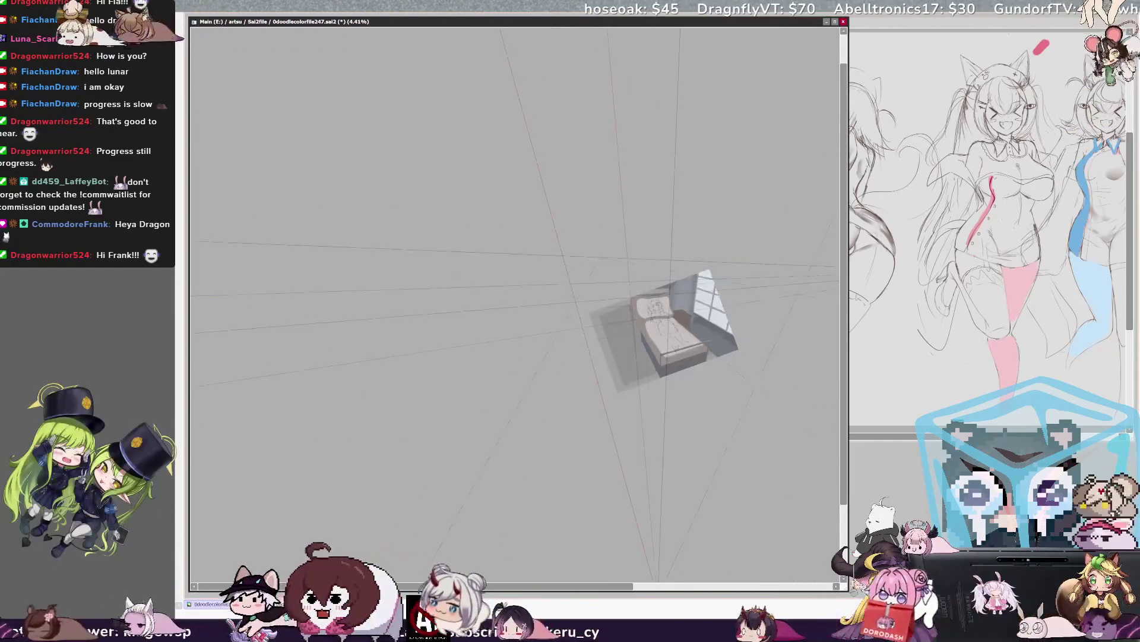
scroll(517, 303, "up", 2)
scroll(517, 303, "up", 1)
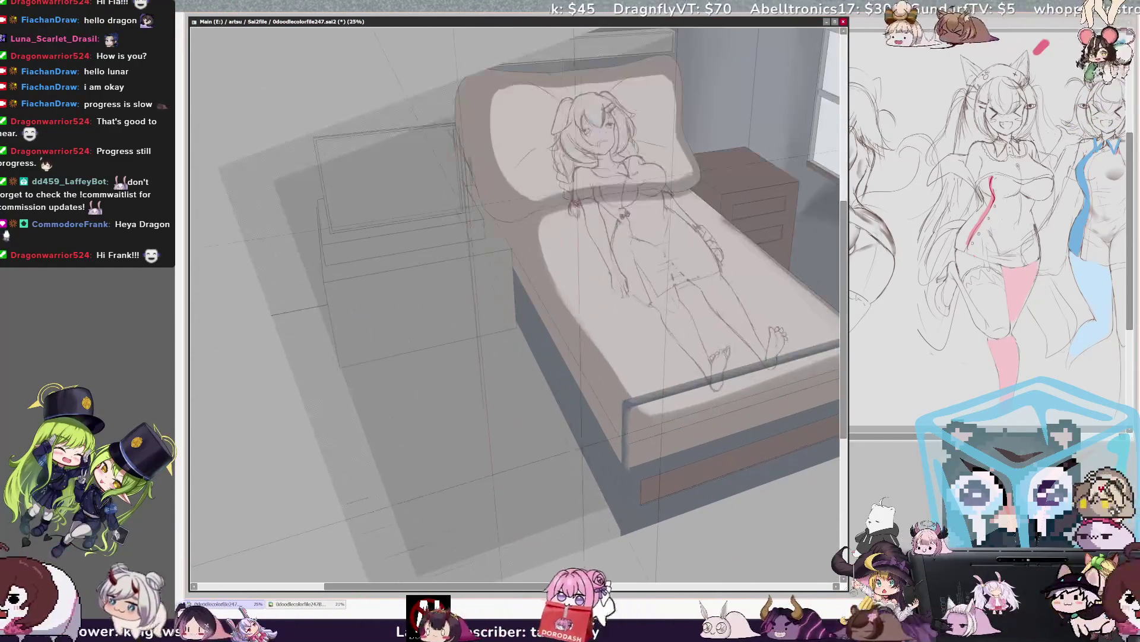
scroll(246, 178, "up", 3)
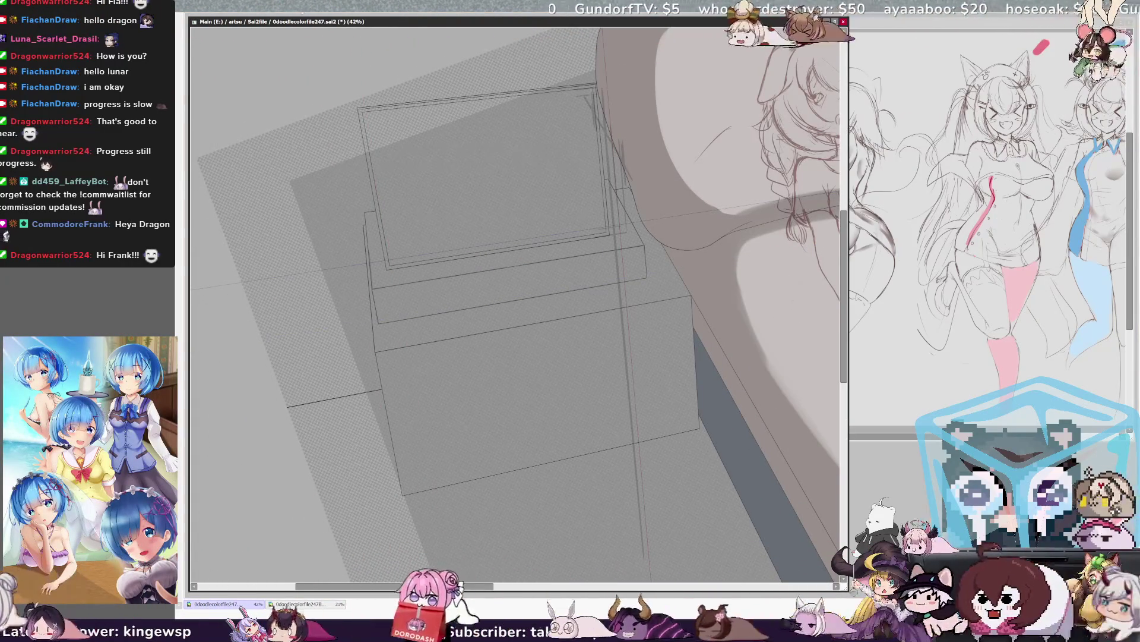
scroll(515, 306, "down", 3)
left_click_drag(534, 297, 327, 297)
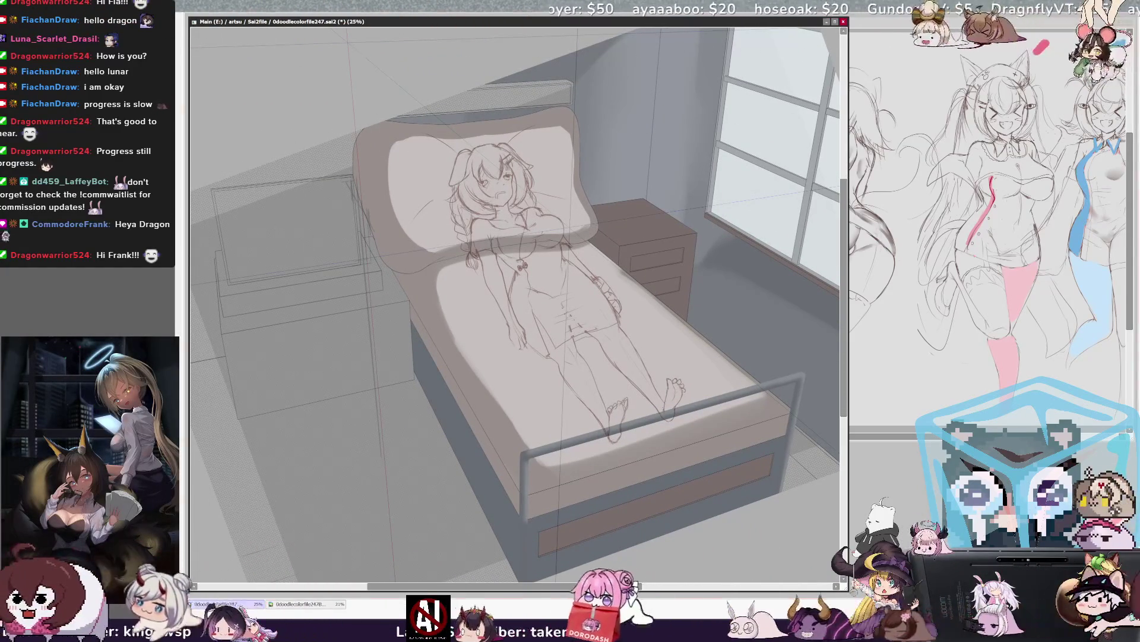
Step: Rotate the canvas counterclockwise and zoom out to 16.6% so the slanted scene fits
key("Delete")
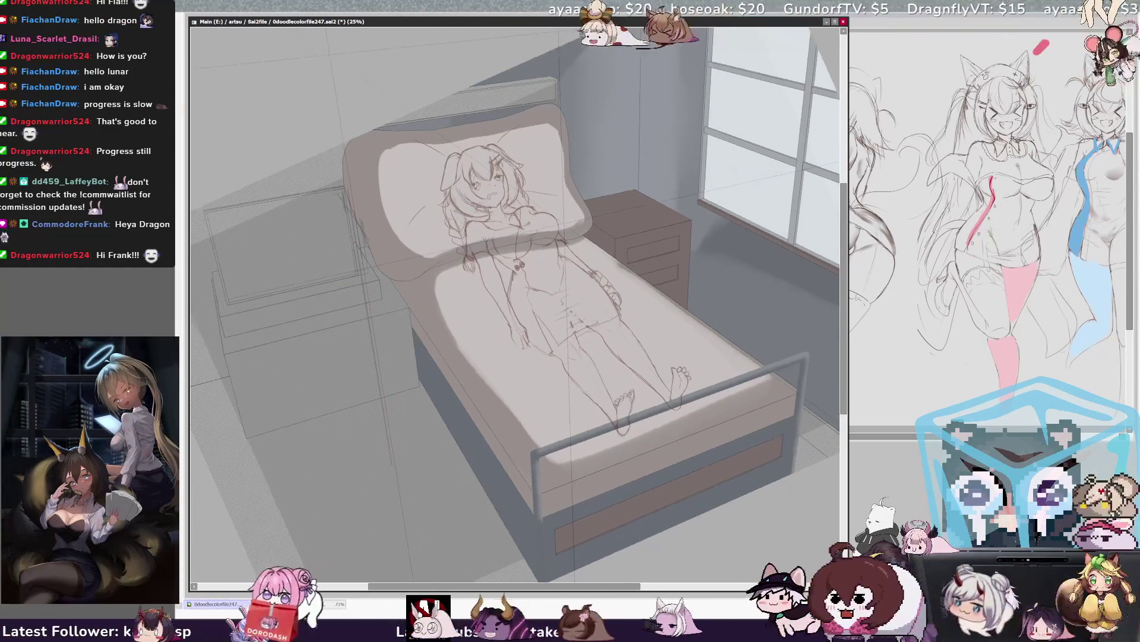
key("minus")
key("Delete")
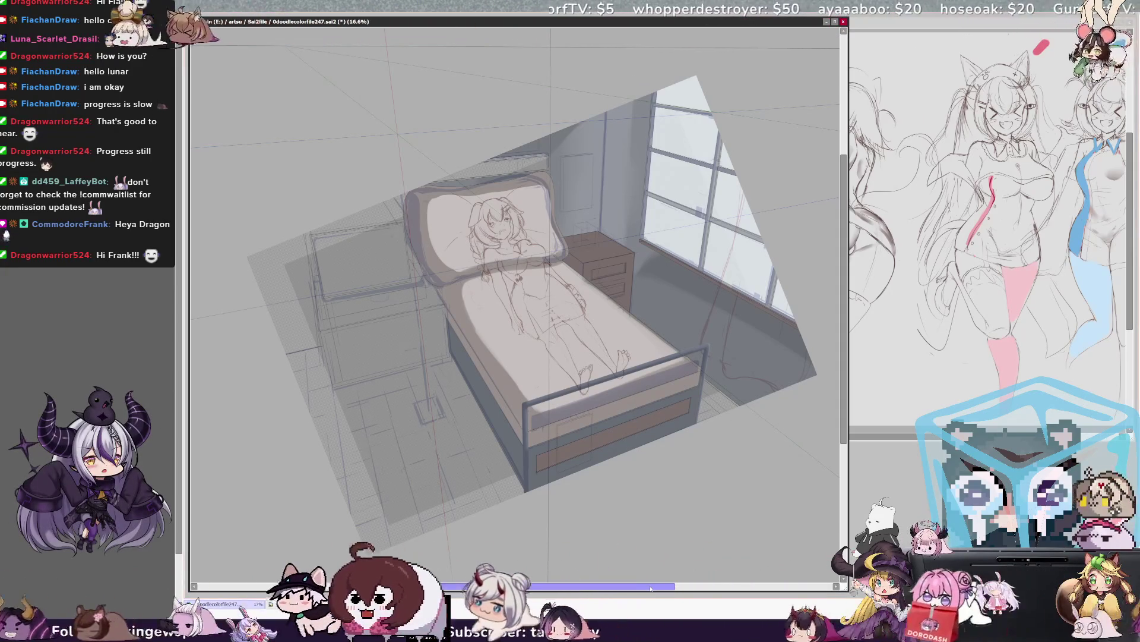
scroll(678, 577, "right", 2)
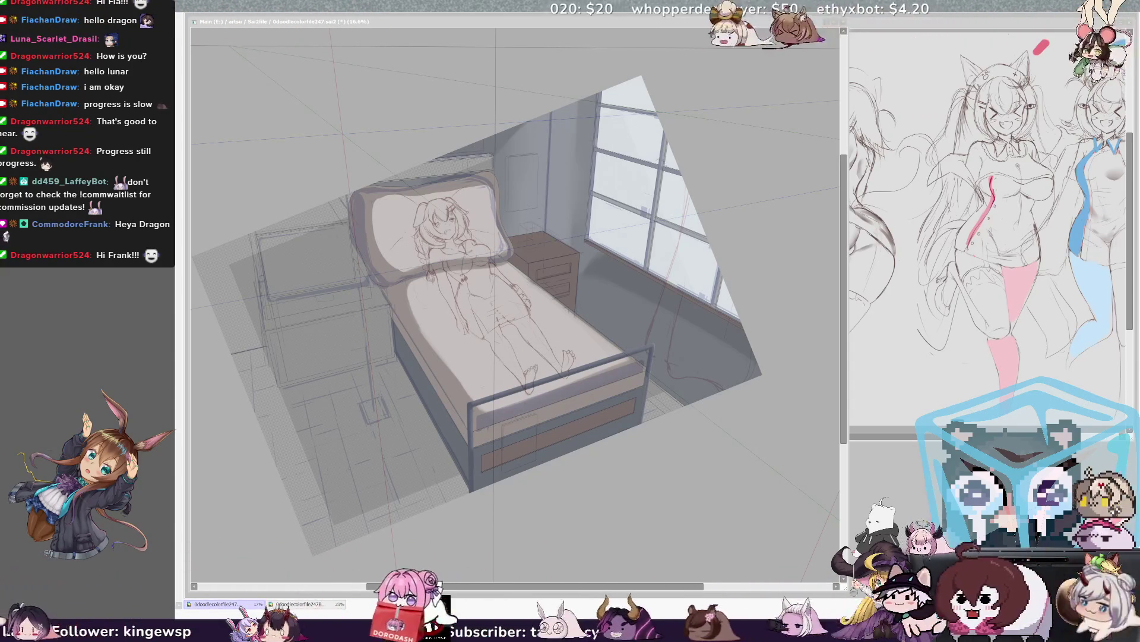
left_click(480, 24)
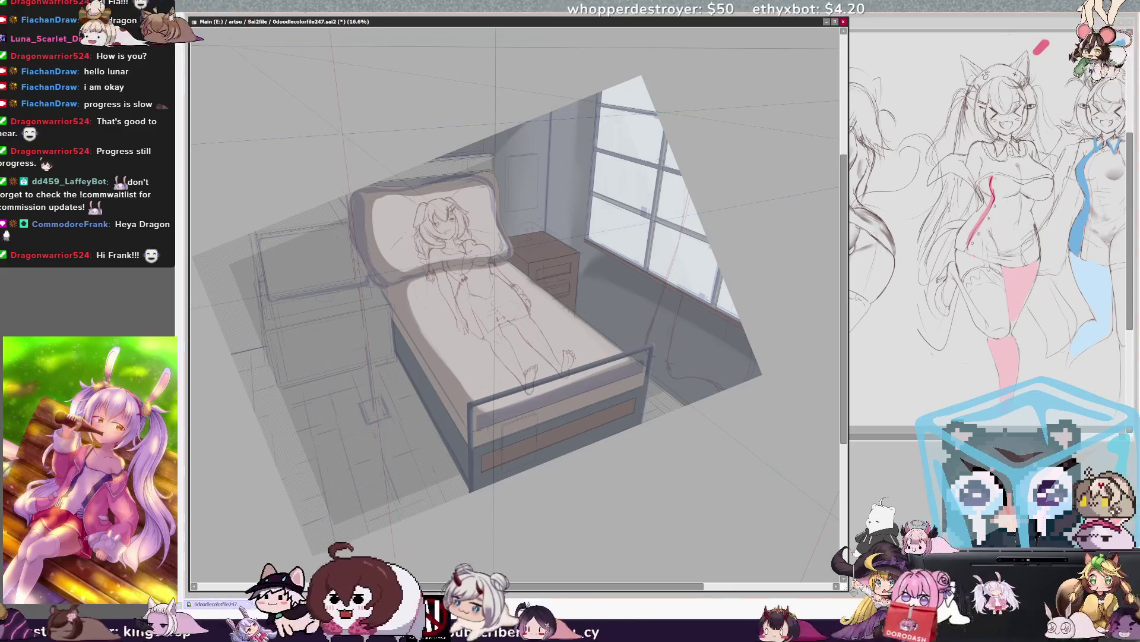
Step: Zoom to 25% with rotation reset, greatly enlarge the brush size, and pan toward the bed's right side
scroll(511, 297, "up", 2)
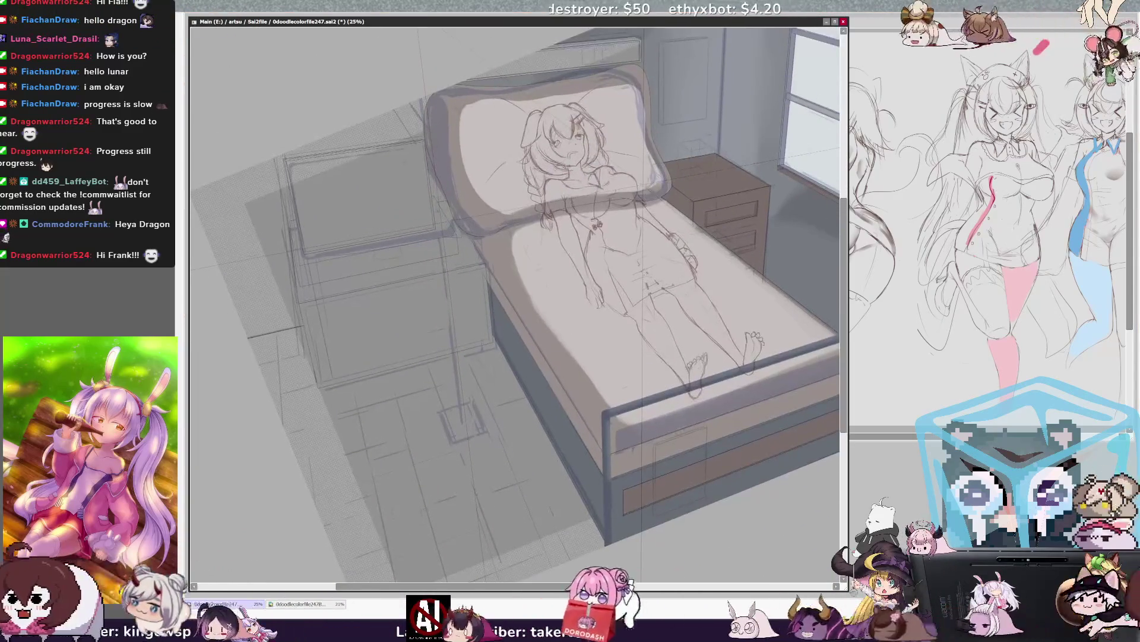
left_click_drag(844, 376, 848, 421)
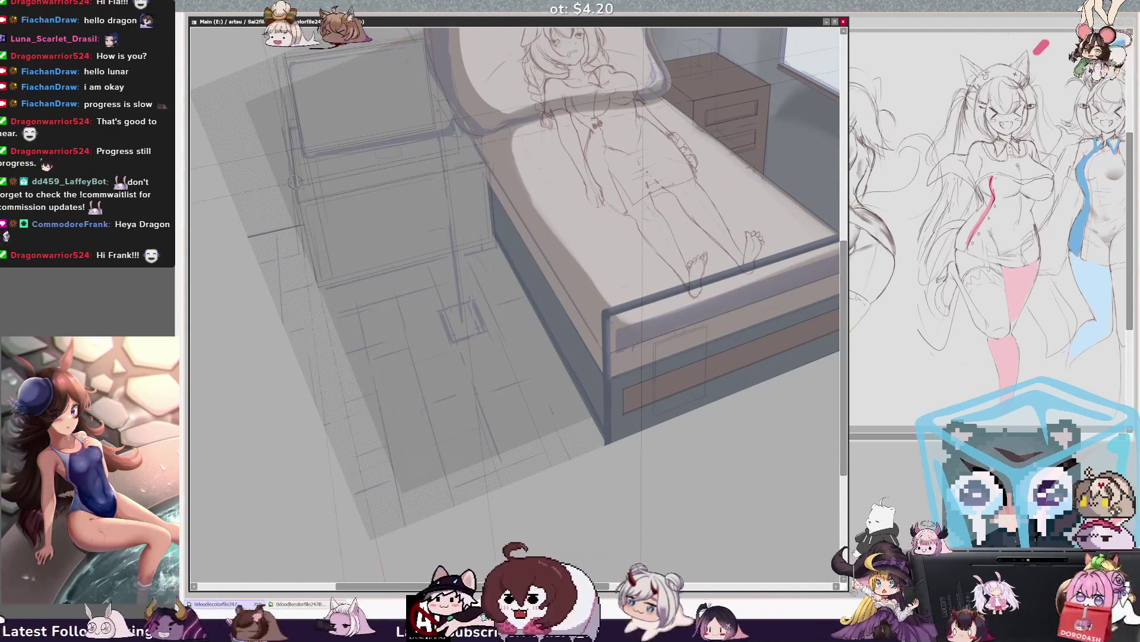
left_click_drag(335, 287, 342, 297)
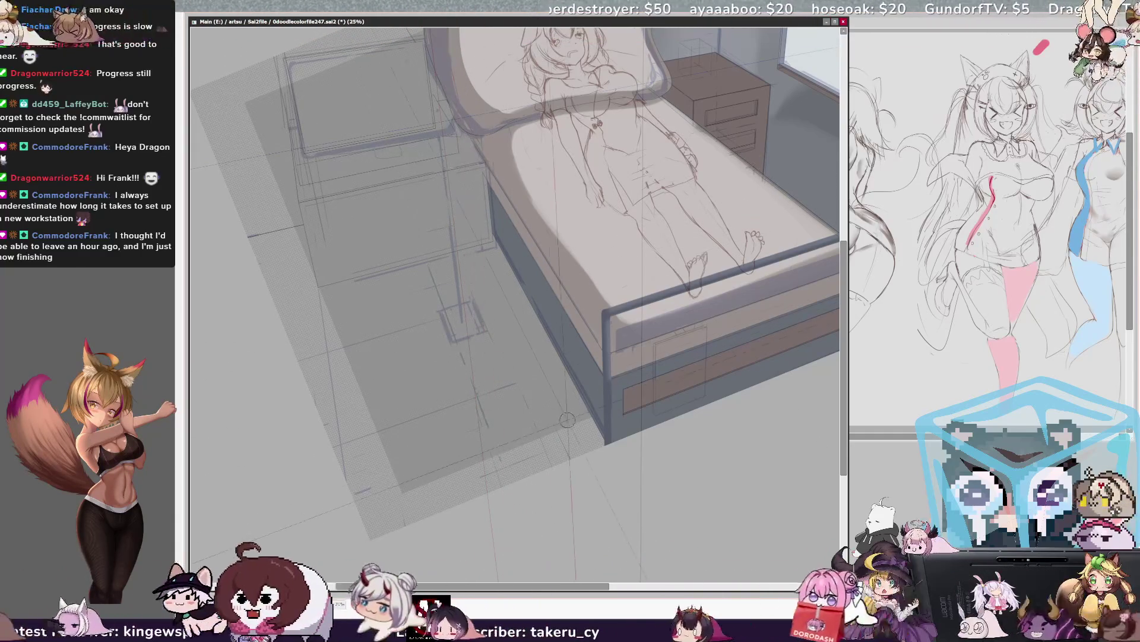
left_click_drag(640, 473, 608, 474)
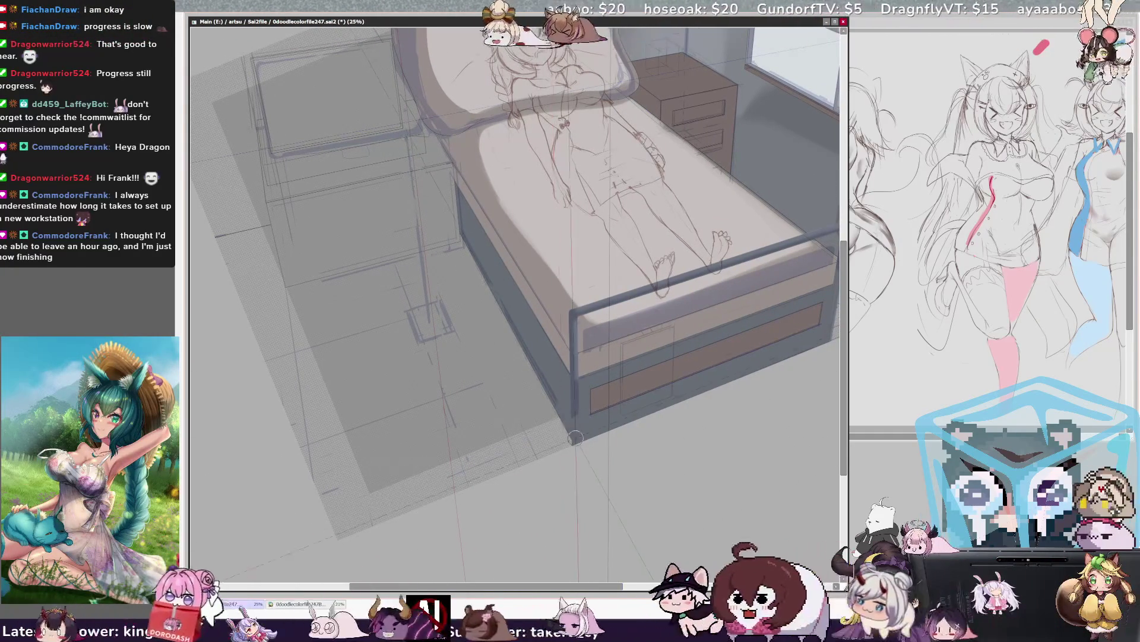
scroll(842, 360, "up", 3)
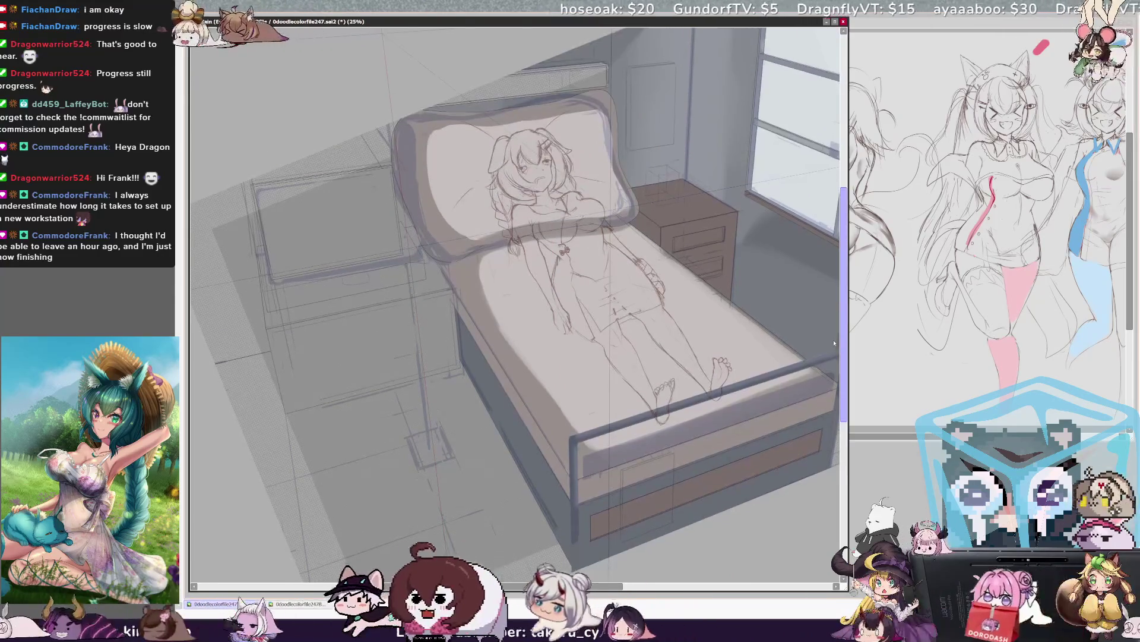